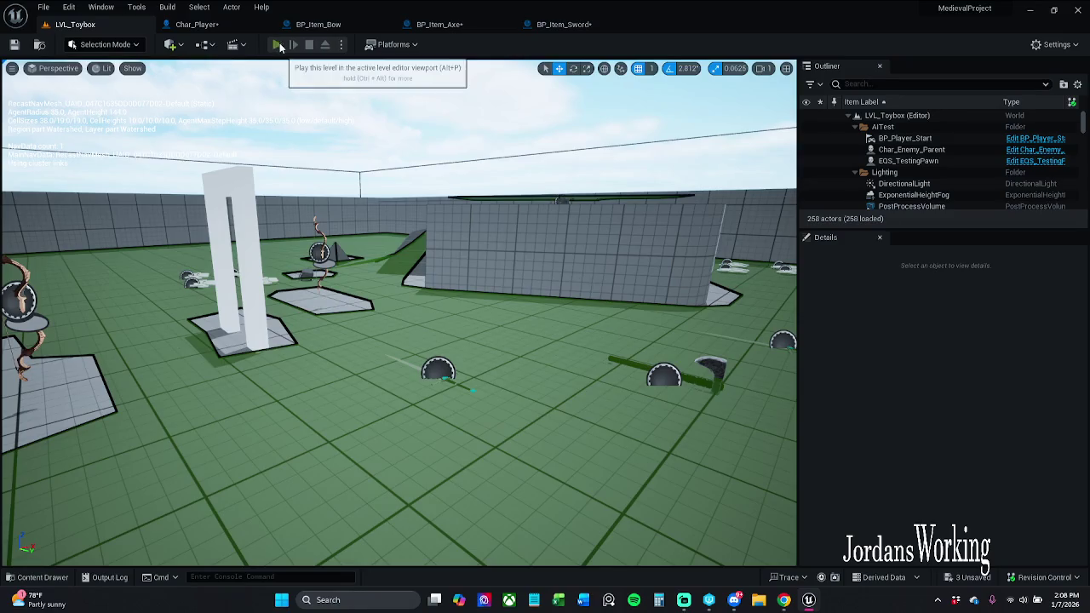
Run a brief play test, then open BP_Item_Sword's Attach Weapon to Bone function graph
click(277, 45)
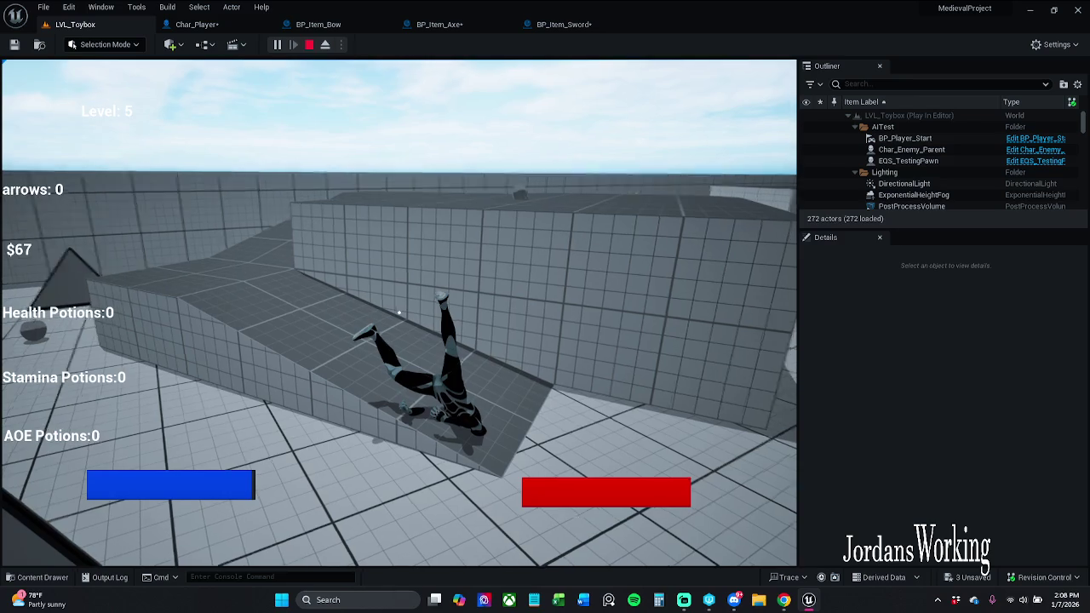
key(Escape)
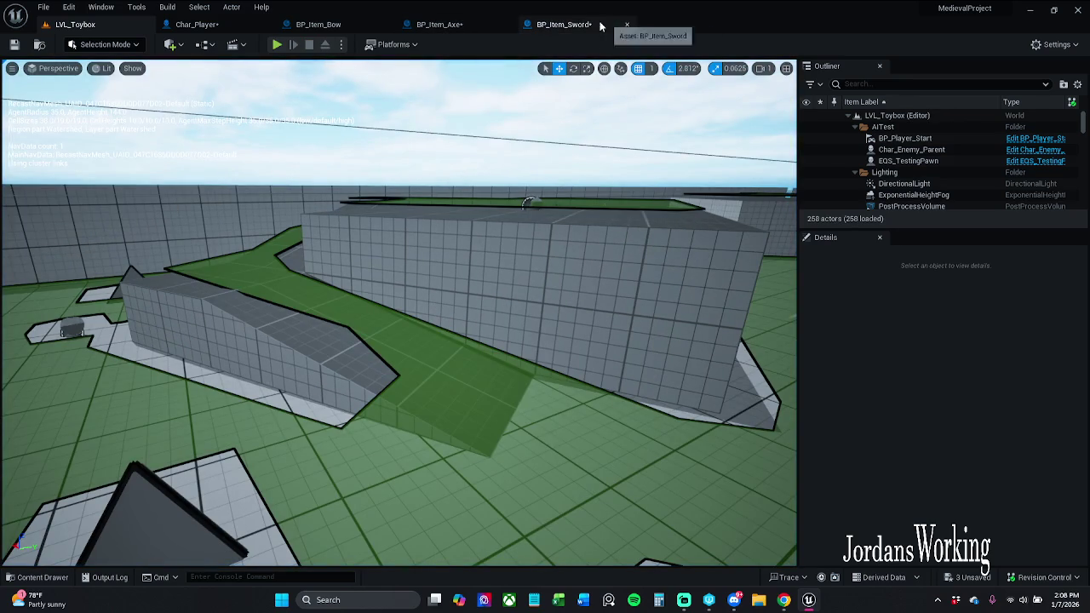
click(570, 24)
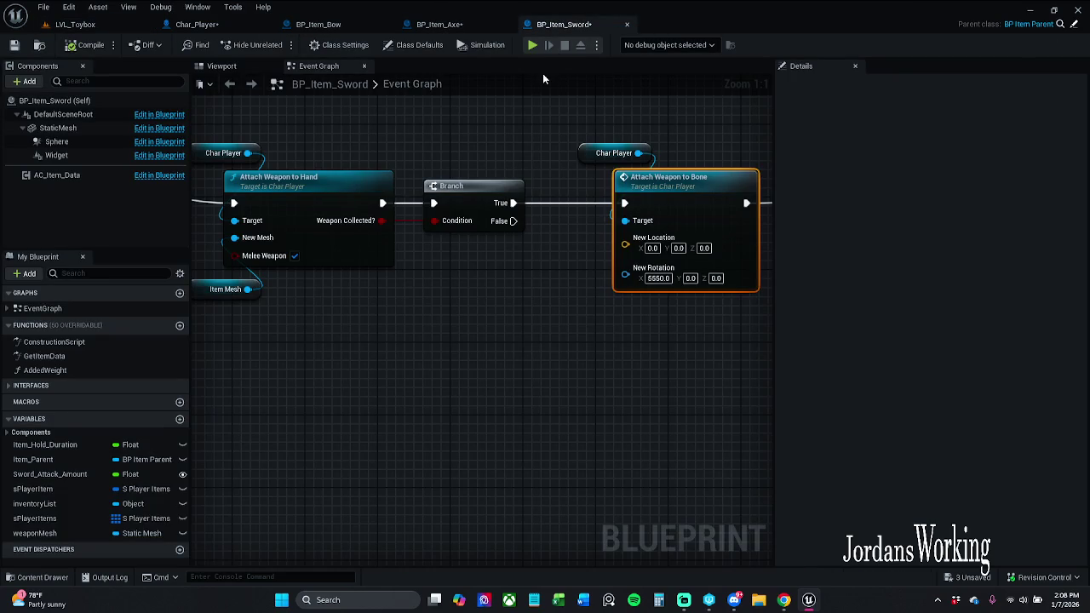
double_click(683, 183)
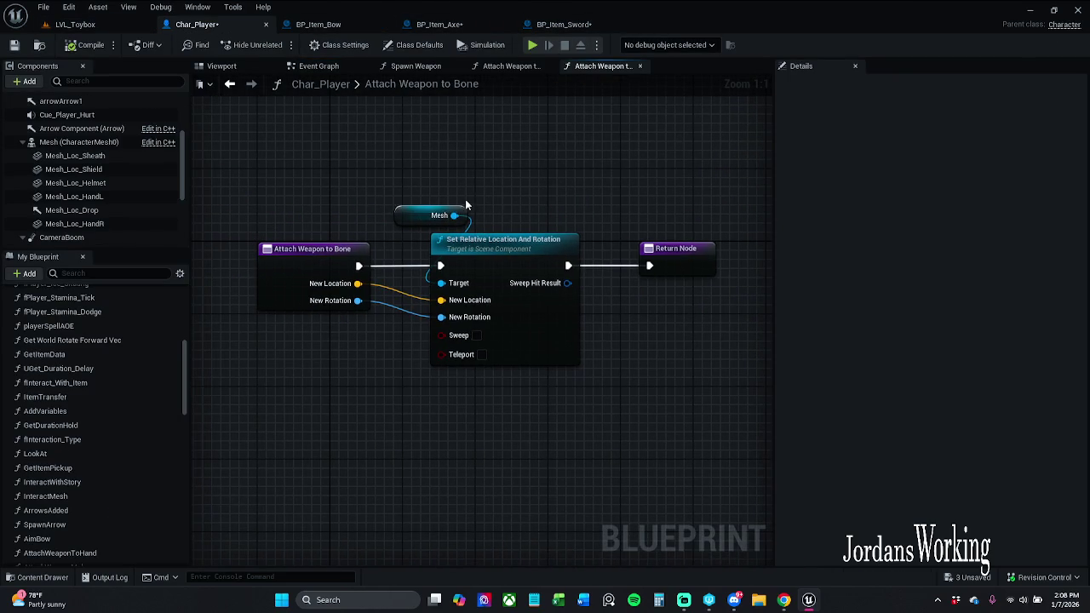
Replace the Mesh target with Mesh_Loc_HandR for the location and rotation setters
click(423, 218)
key(Delete)
click(74, 223)
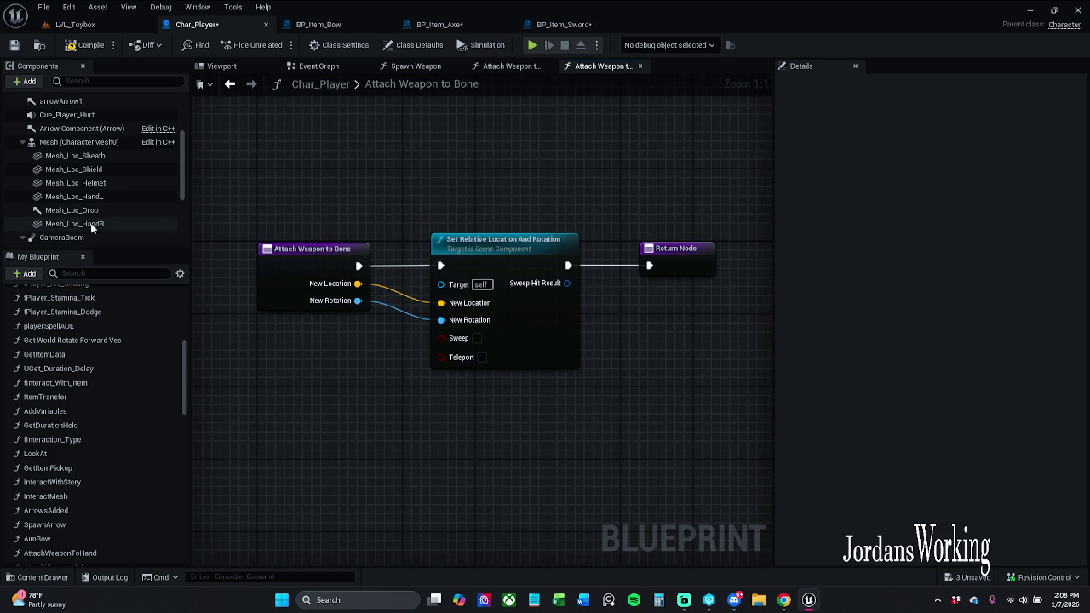
mouse_move(74, 223)
mouse_down()
mouse_move(456, 285)
mouse_move(466, 220)
mouse_move(493, 211)
mouse_up()
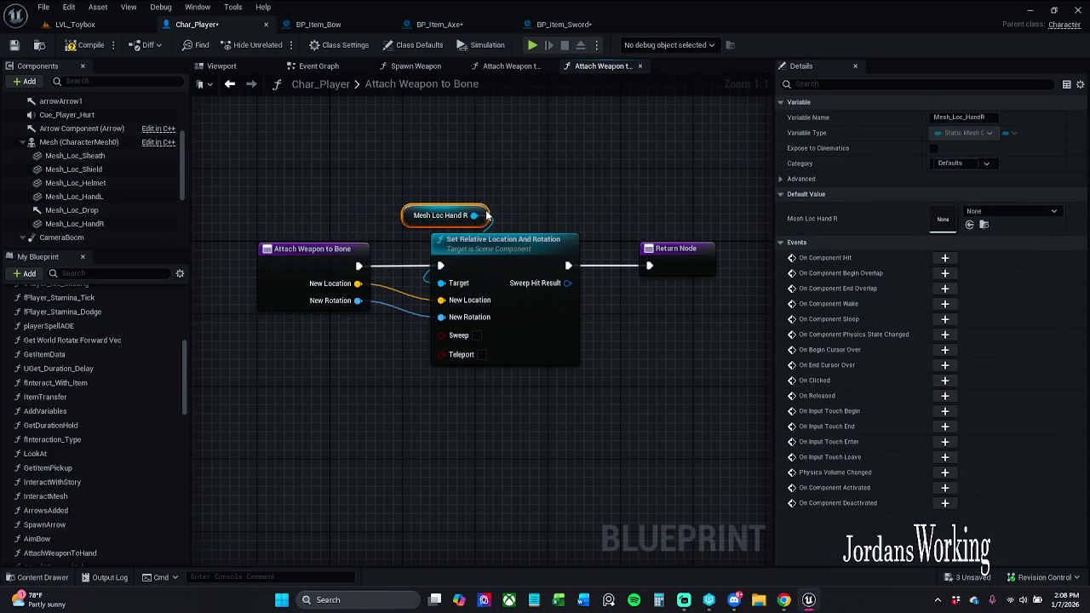
click(110, 24)
Play test the level, pick up the sword with E, then stop
click(278, 45)
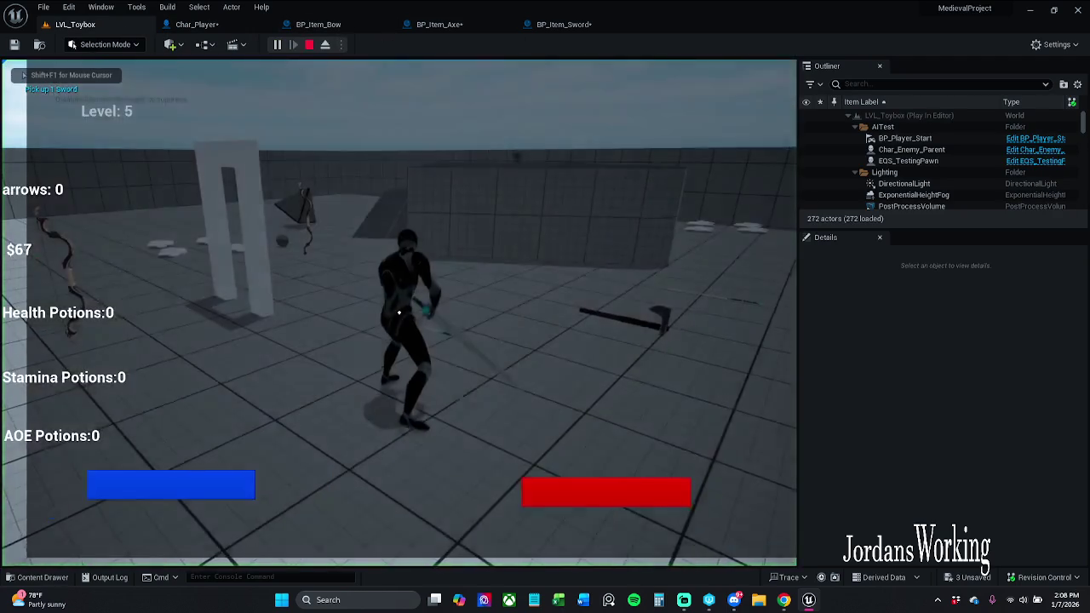
key(e)
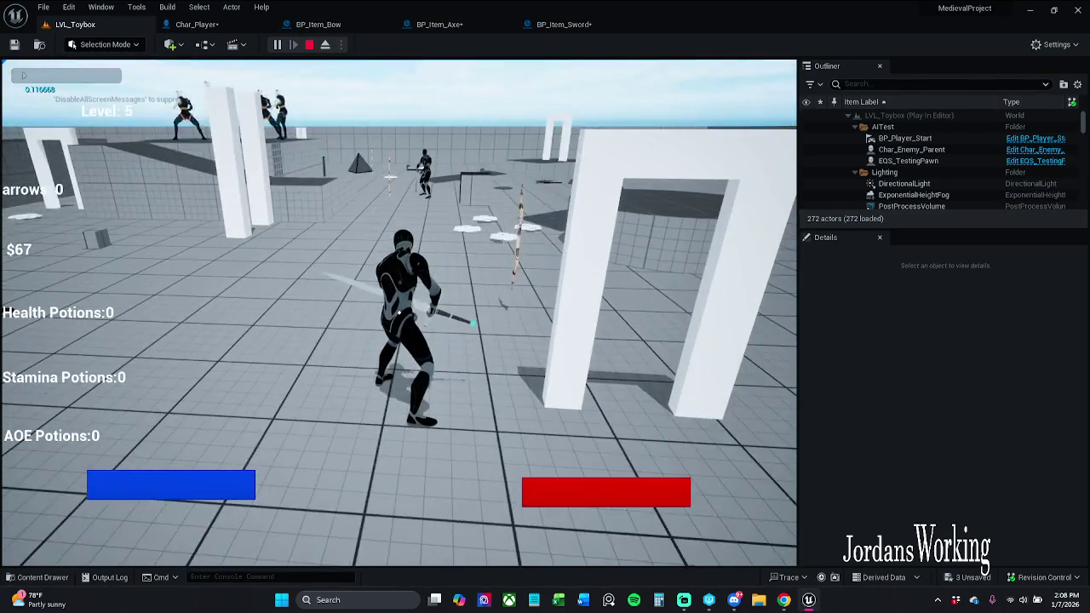
key(Escape)
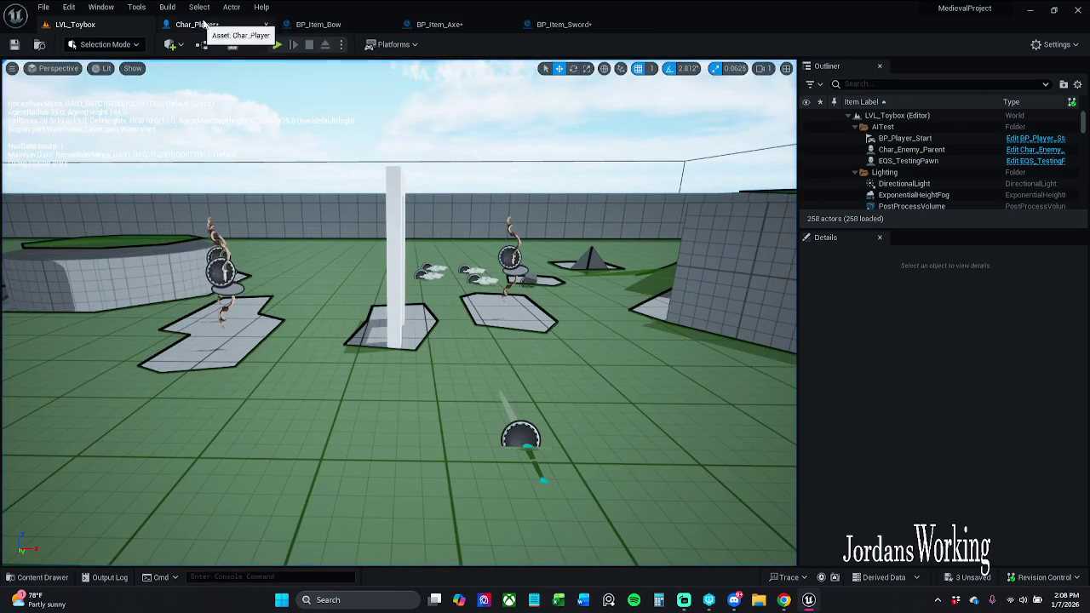
Rotate the right-hand sword to X 5500 in Char_Player's viewport preview
click(564, 24)
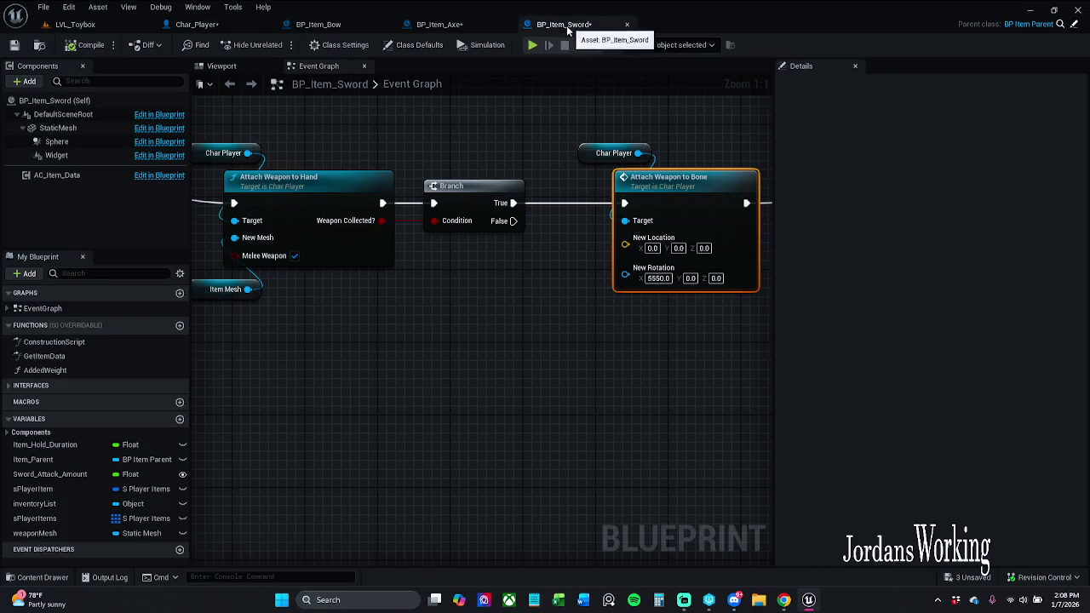
click(197, 24)
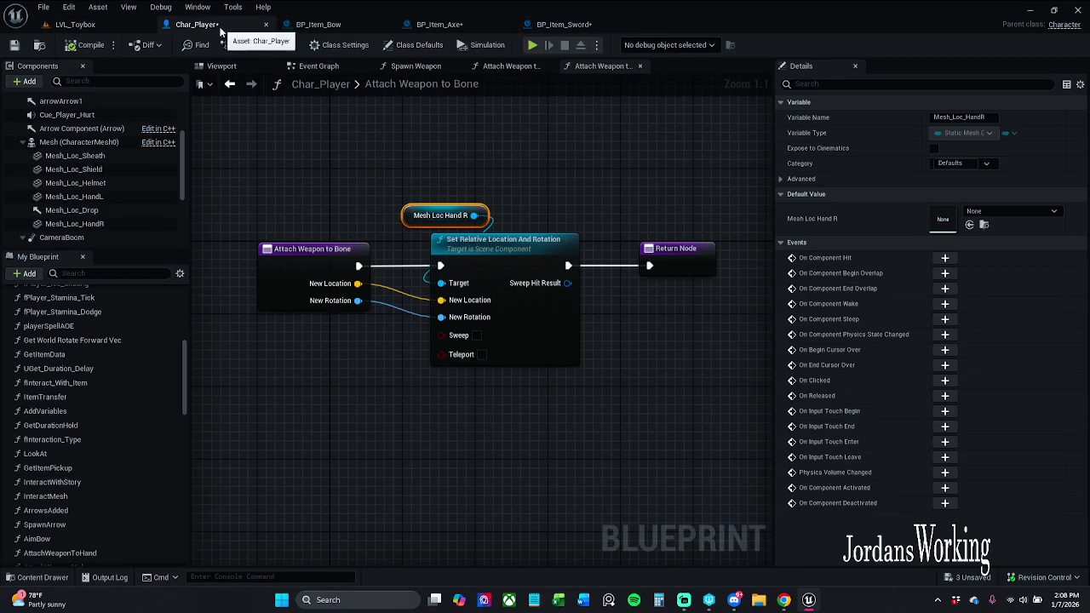
click(221, 66)
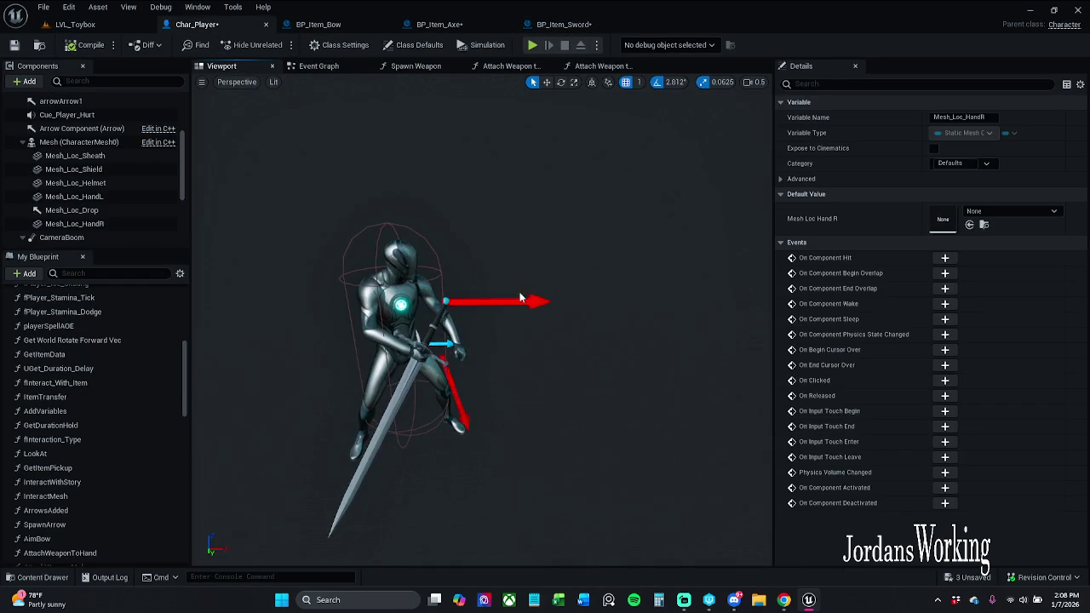
click(416, 387)
key(e)
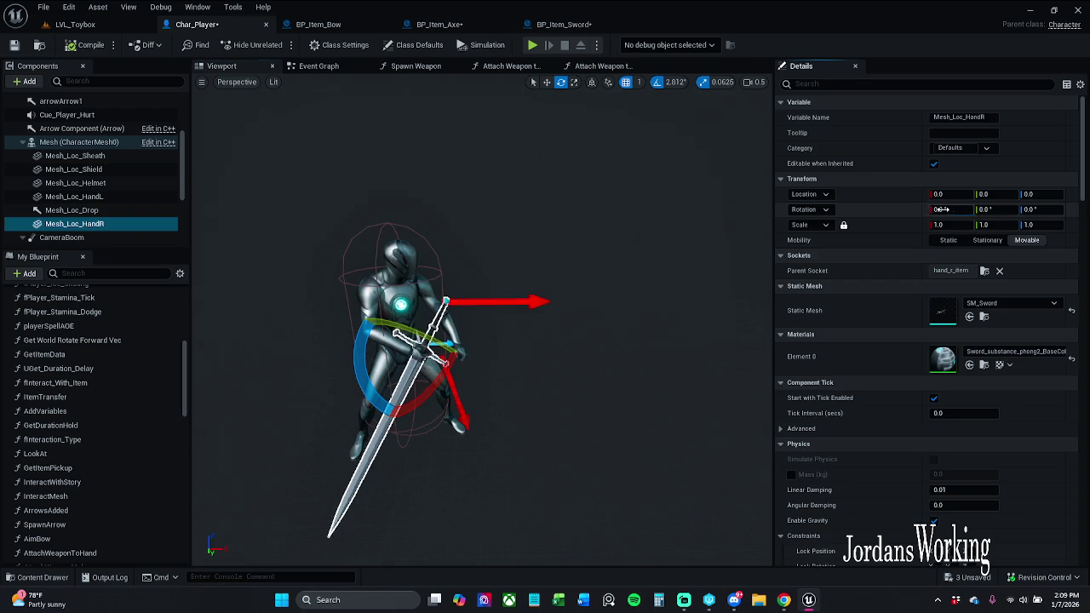
click(941, 210)
text(5500)
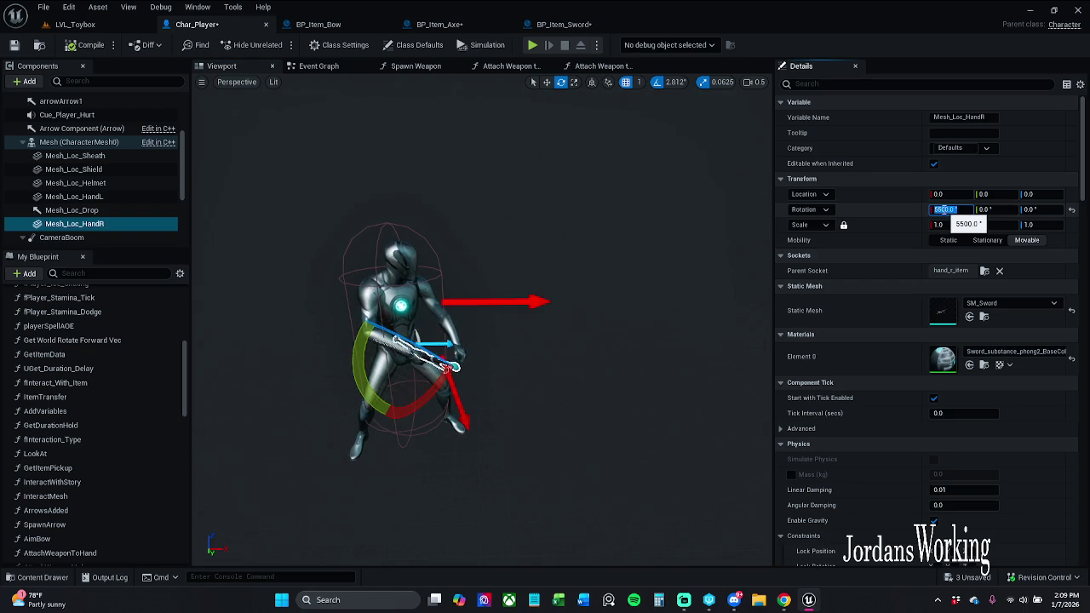
key(Return)
mouse_move(557, 302)
mouse_down()
mouse_move(523, 243)
mouse_move(530, 294)
mouse_up()
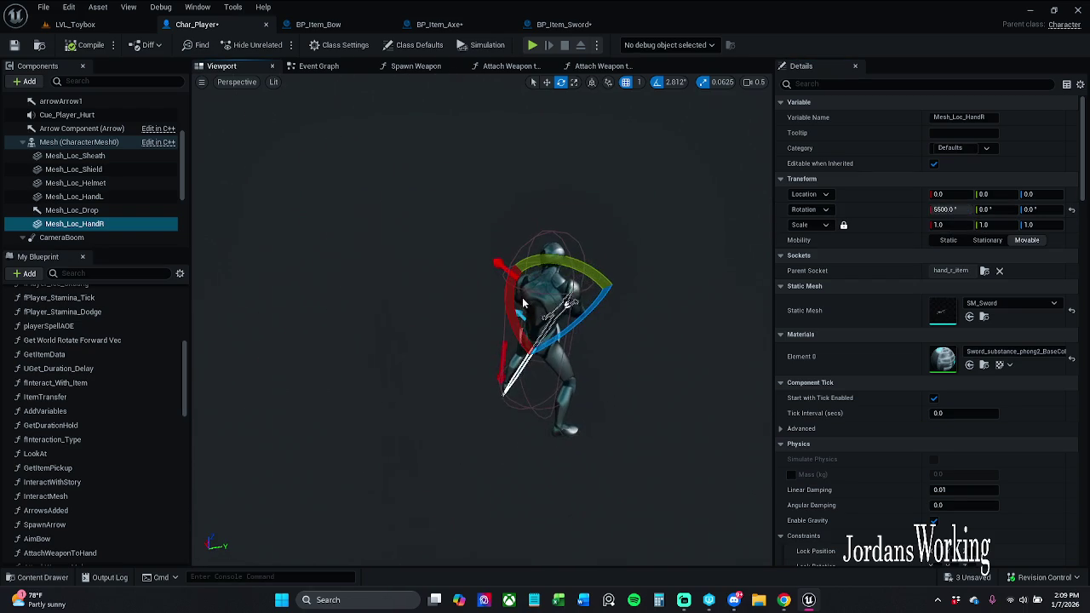
click(85, 26)
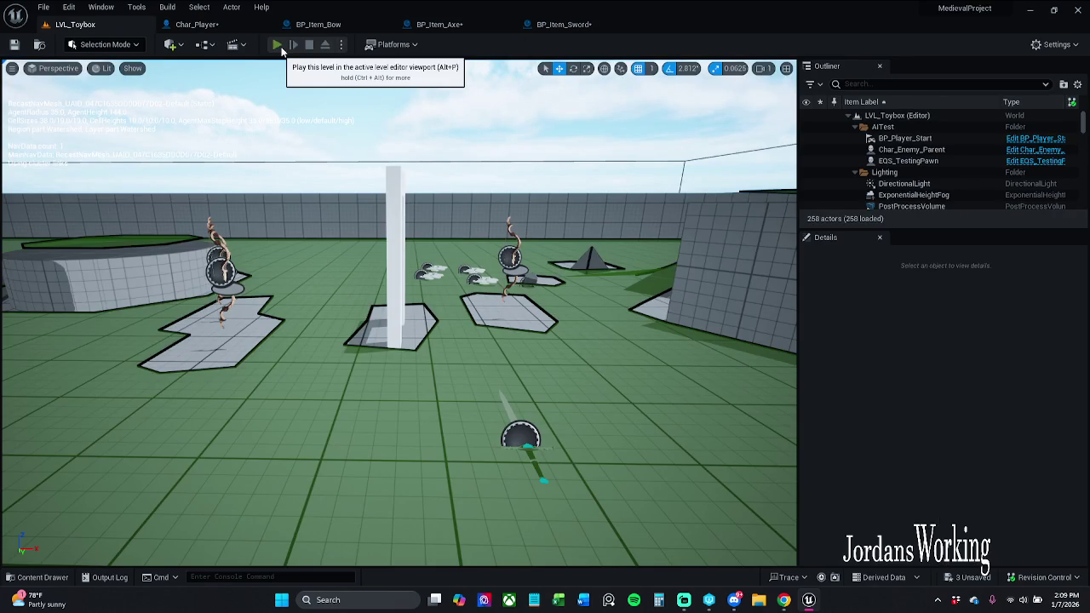
click(280, 46)
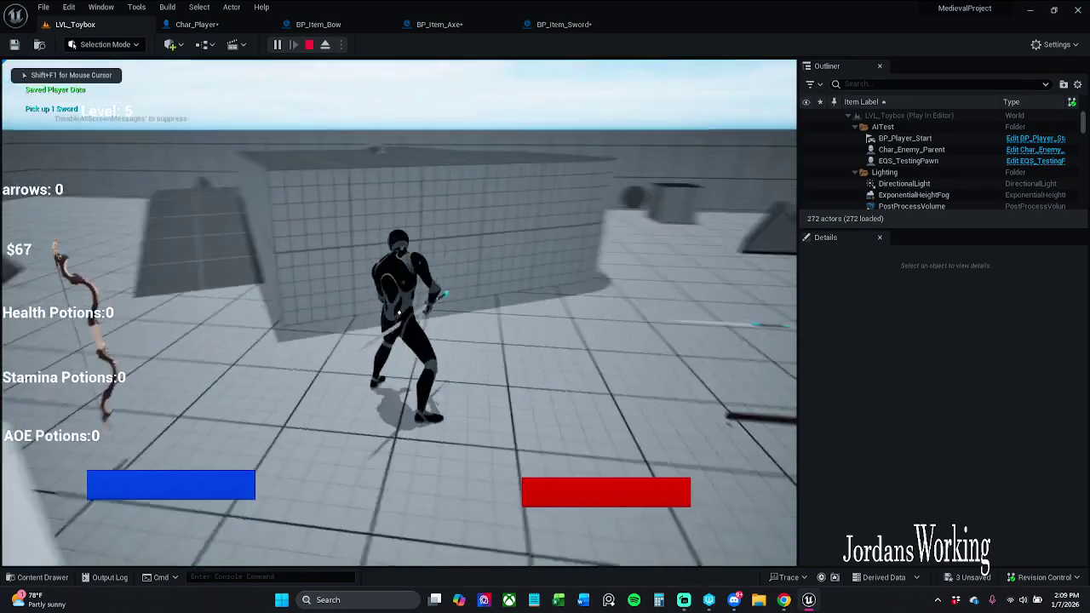
key(w)
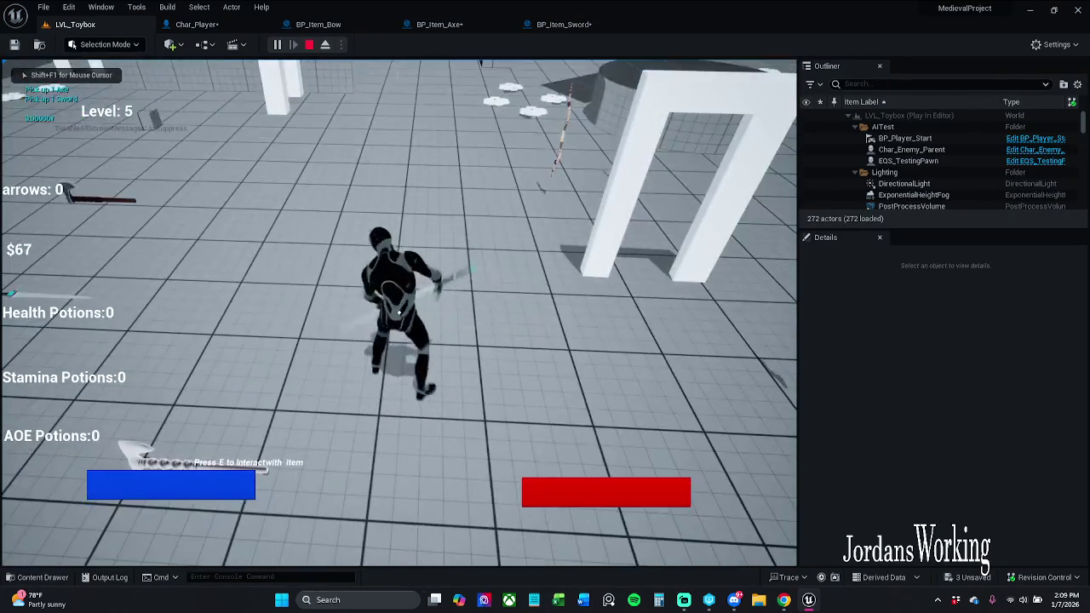
key(w)
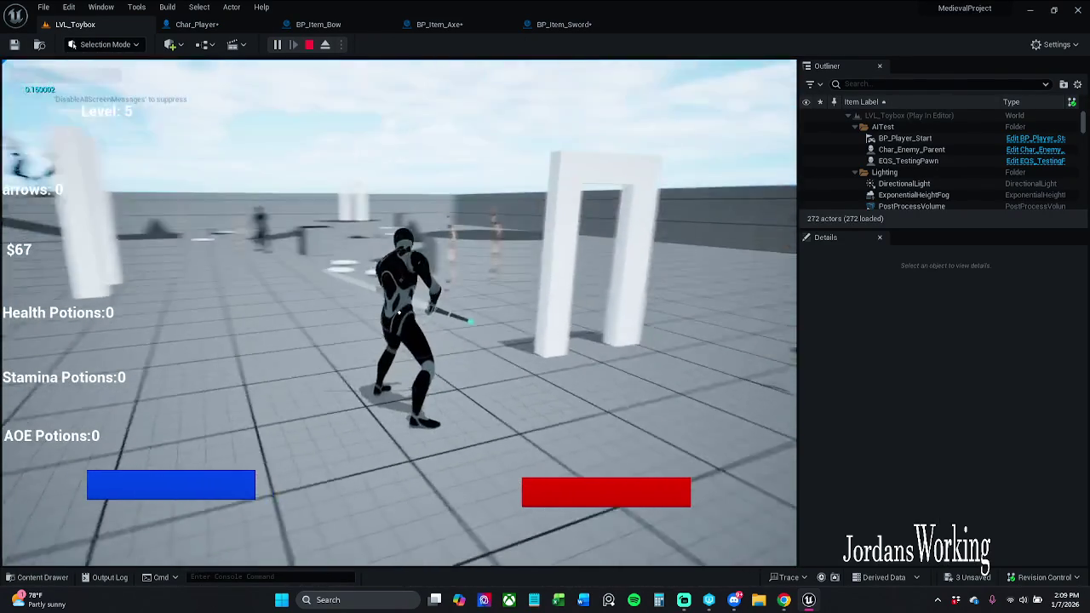
key(w)
key(Escape)
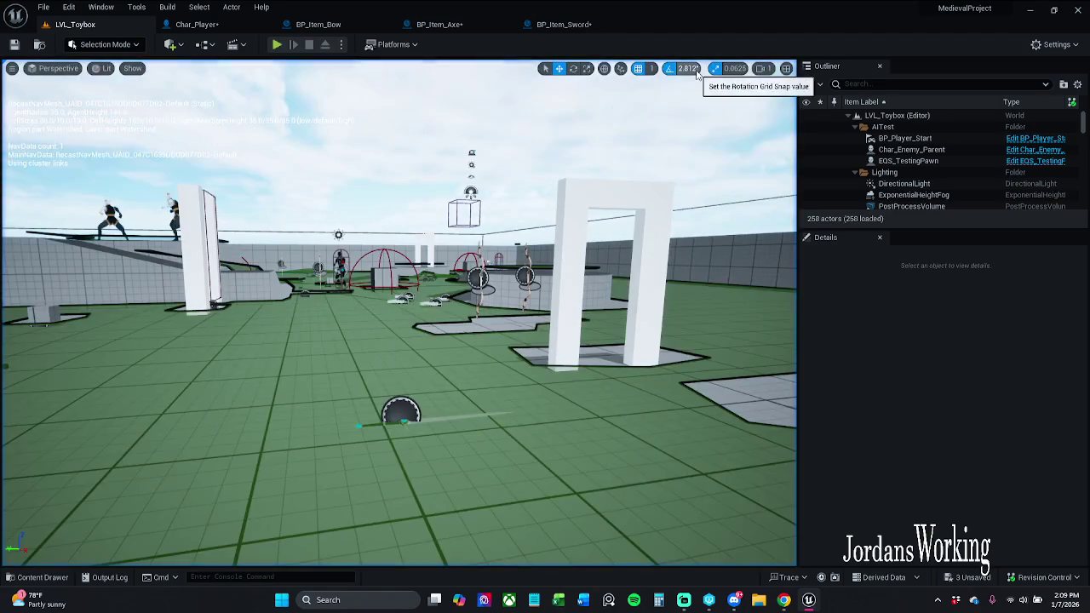
Set the hand sword's X rotation to 0 in Char_Player
click(576, 26)
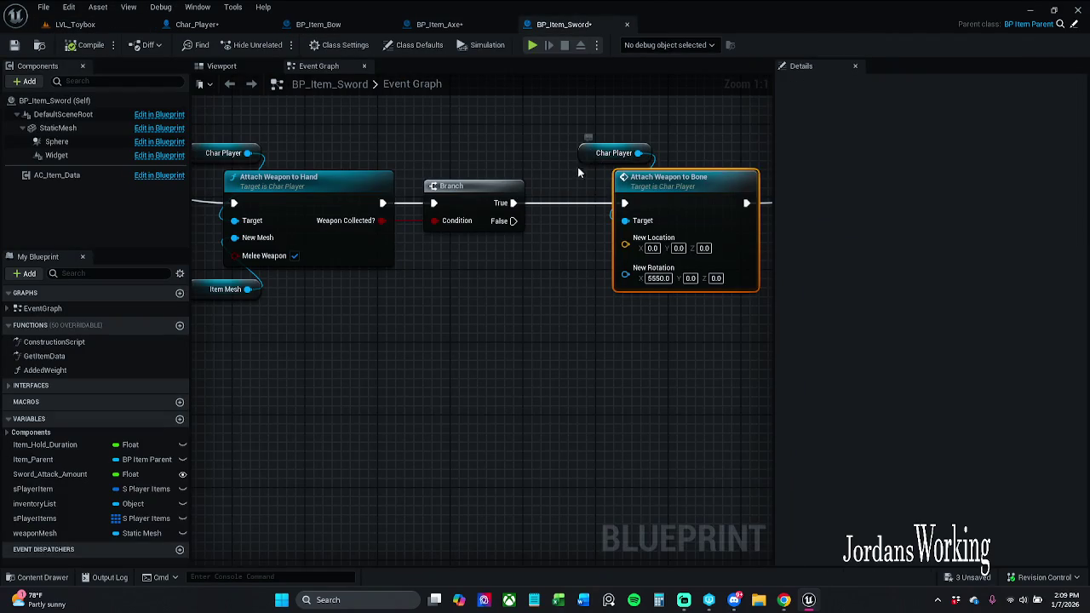
drag(578, 169, 527, 221)
click(205, 25)
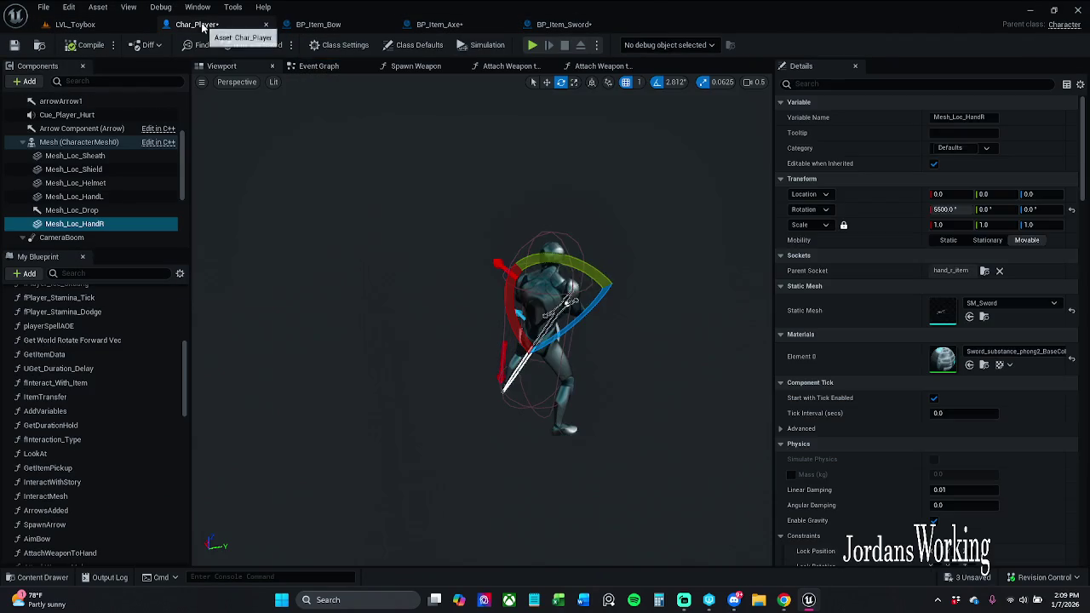
click(957, 209)
text(0)
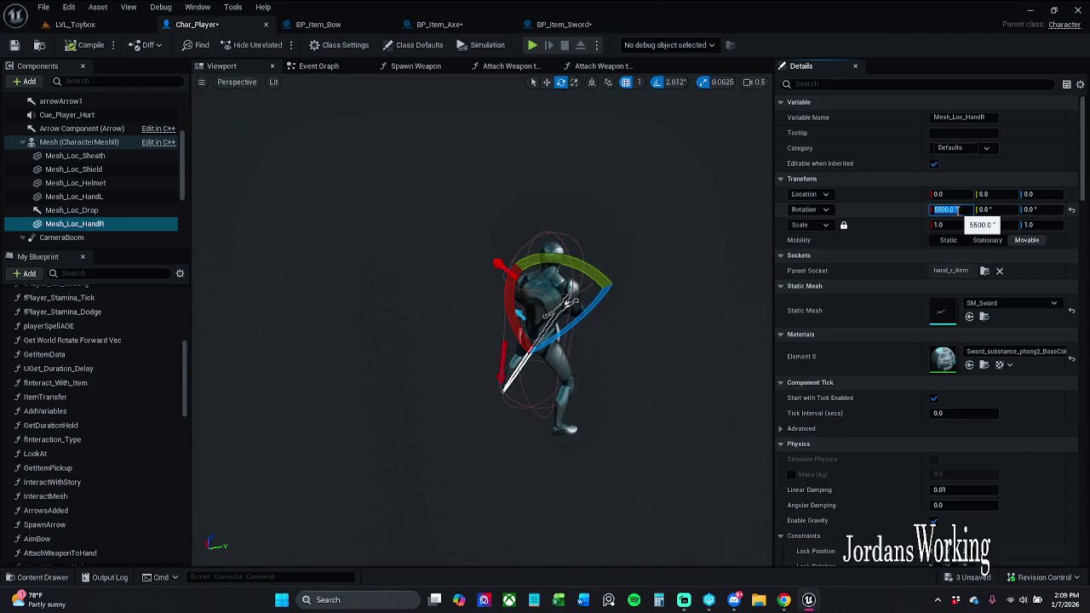
key(Return)
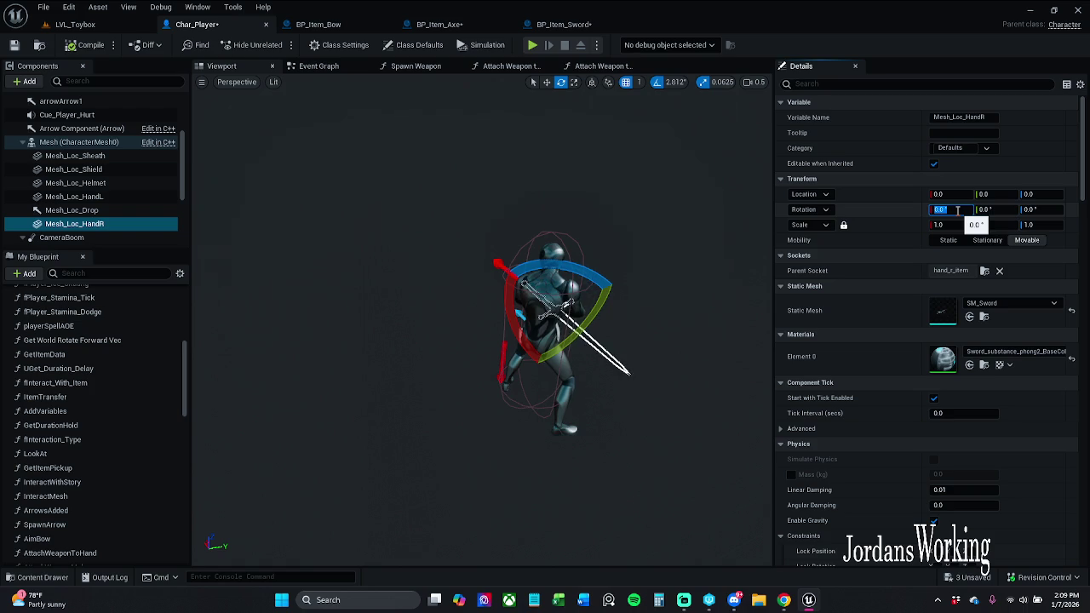
Preview an X rotation of 250 on the hand socket, then reset its rotation to default
drag(477, 341, 596, 332)
click(957, 209)
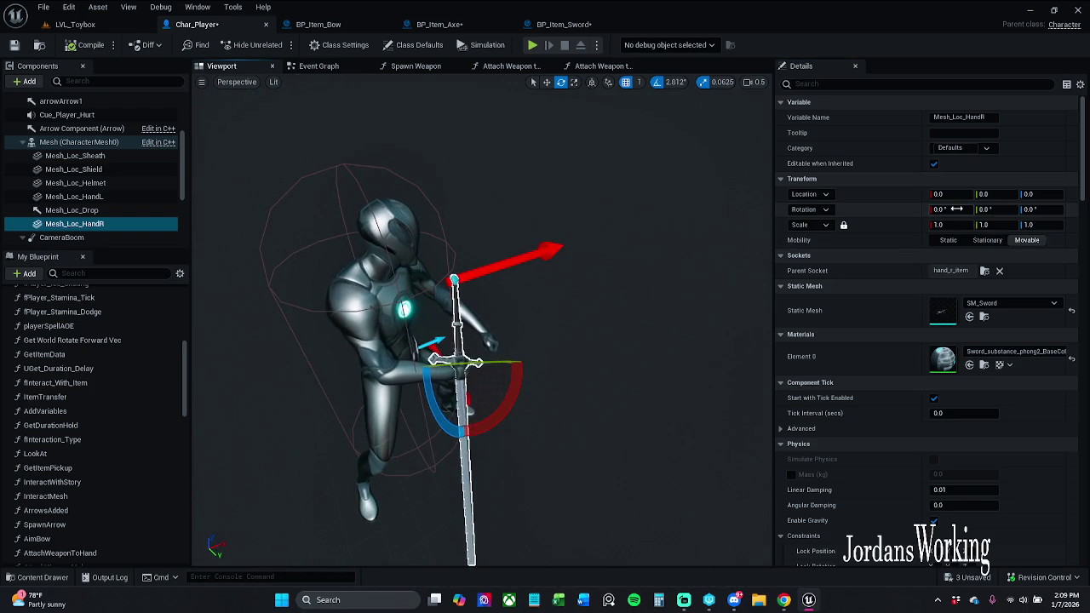
text(250)
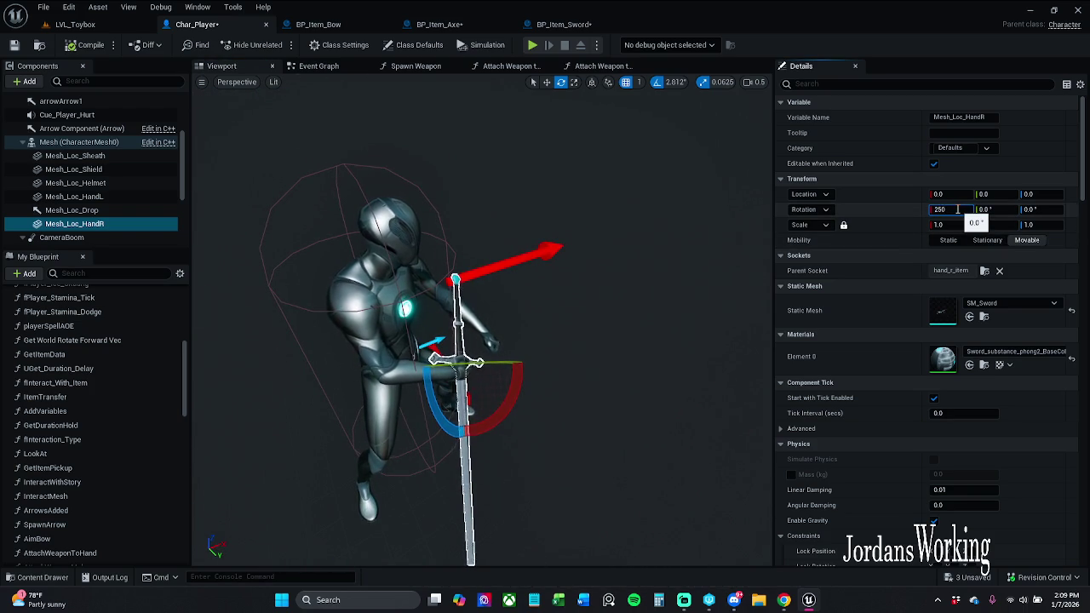
key(Return)
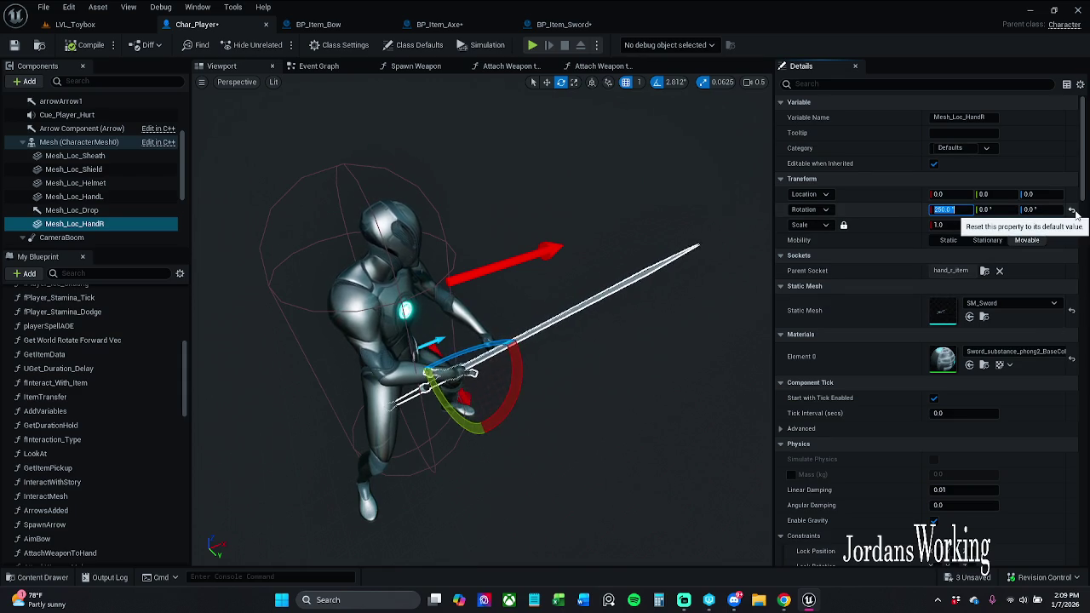
click(1072, 209)
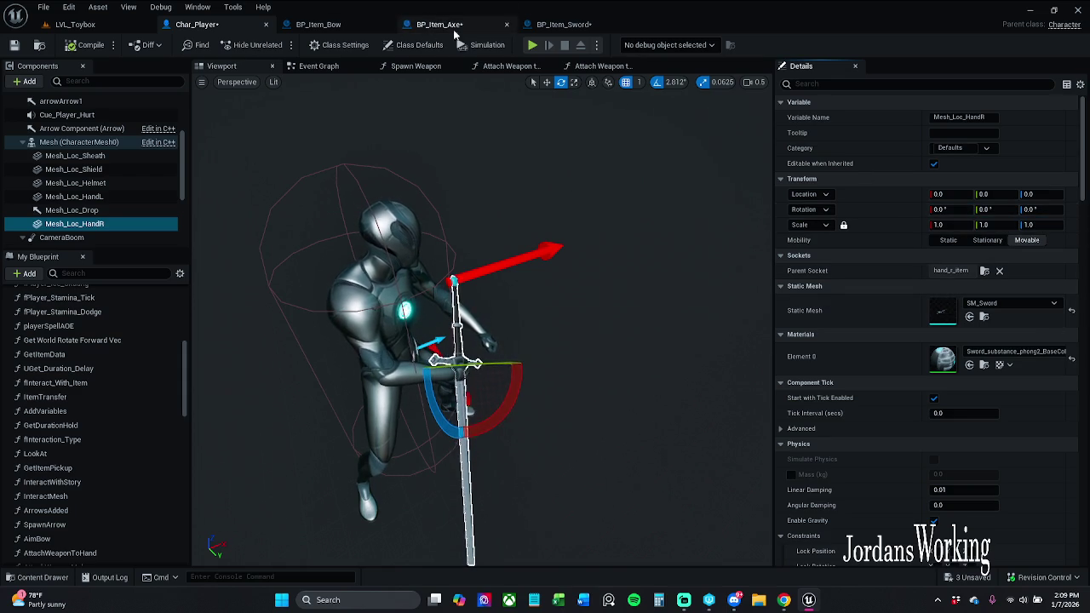
Set New Rotation X to 250 on BP_Item_Sword's Attach Weapon to Bone node
click(562, 24)
click(612, 283)
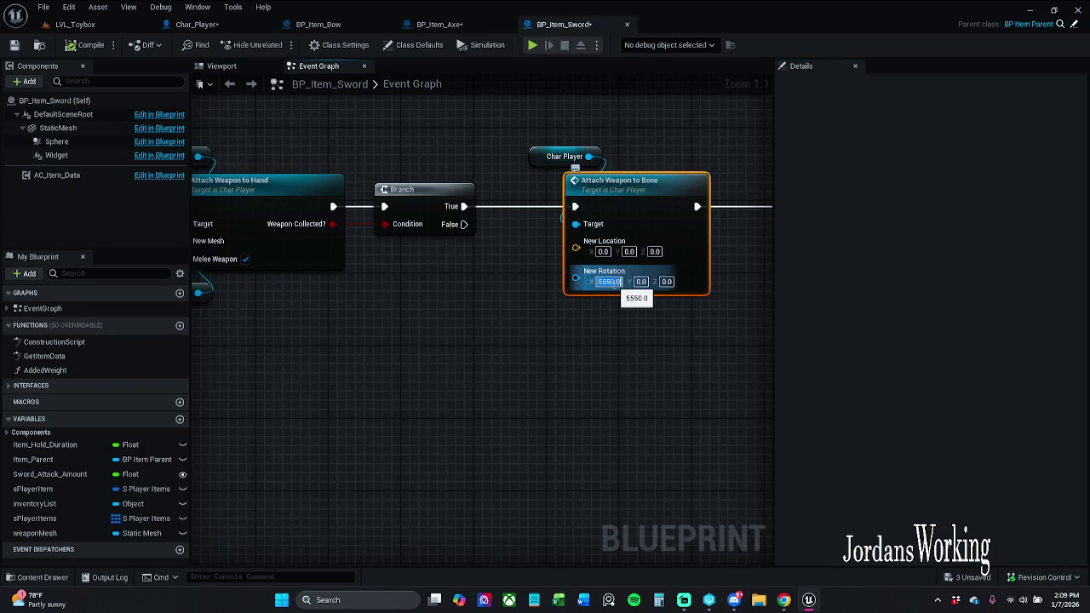
text(250)
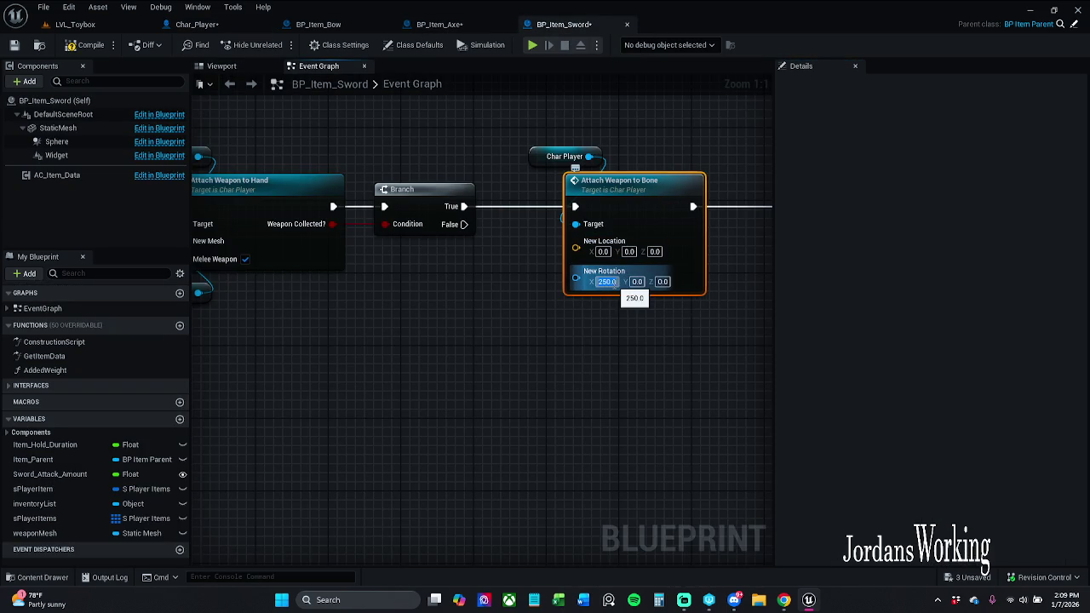
key(Return)
Reset Mesh_Loc_HandR's Static Mesh from SM_Sword to None in Char_Player
click(322, 24)
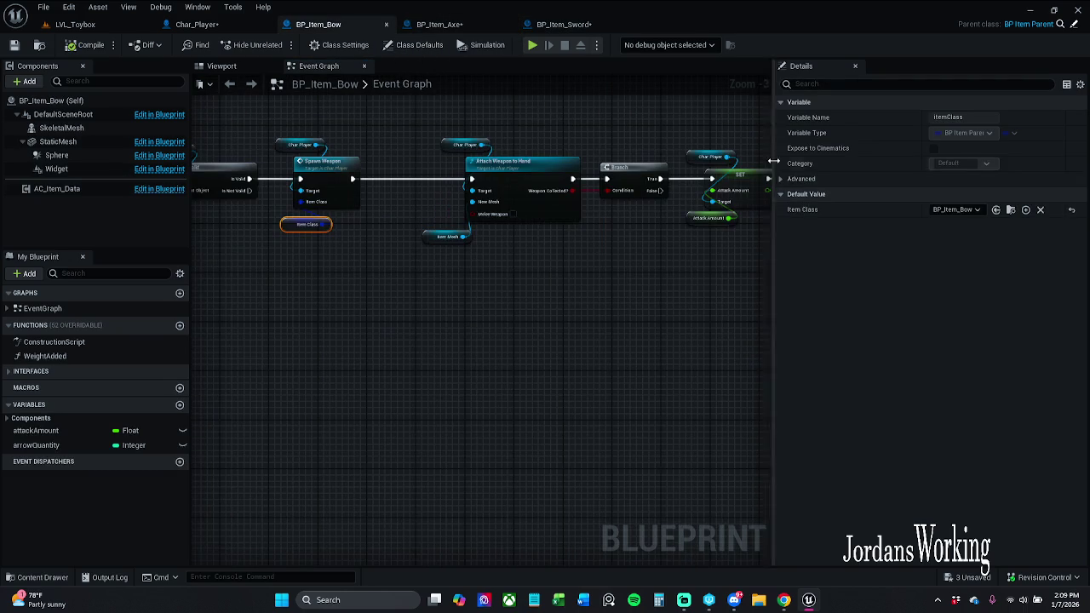
click(196, 24)
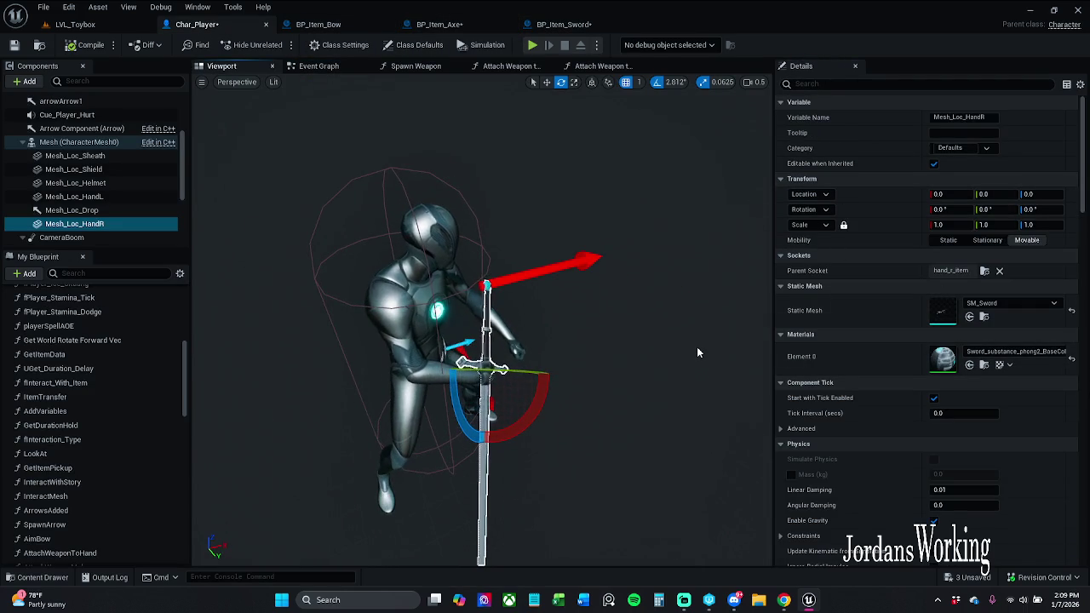
click(1074, 315)
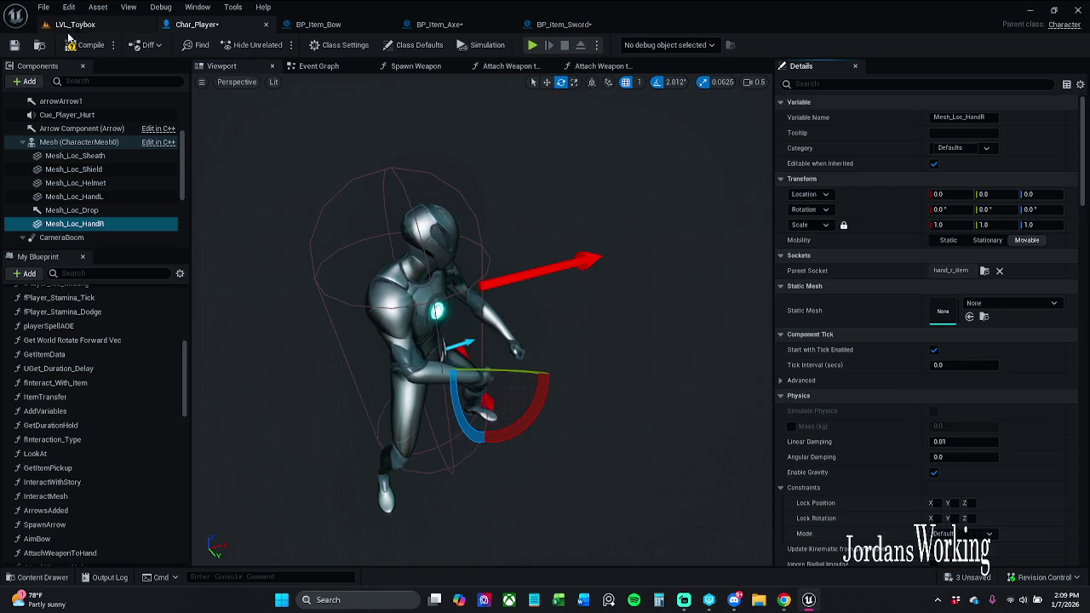
click(94, 26)
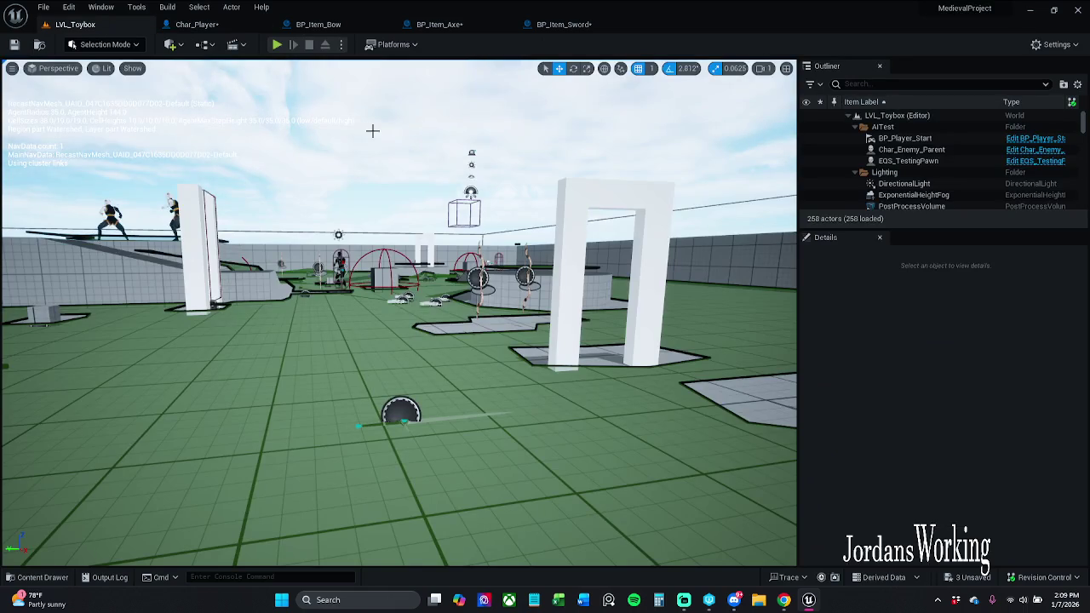
click(279, 45)
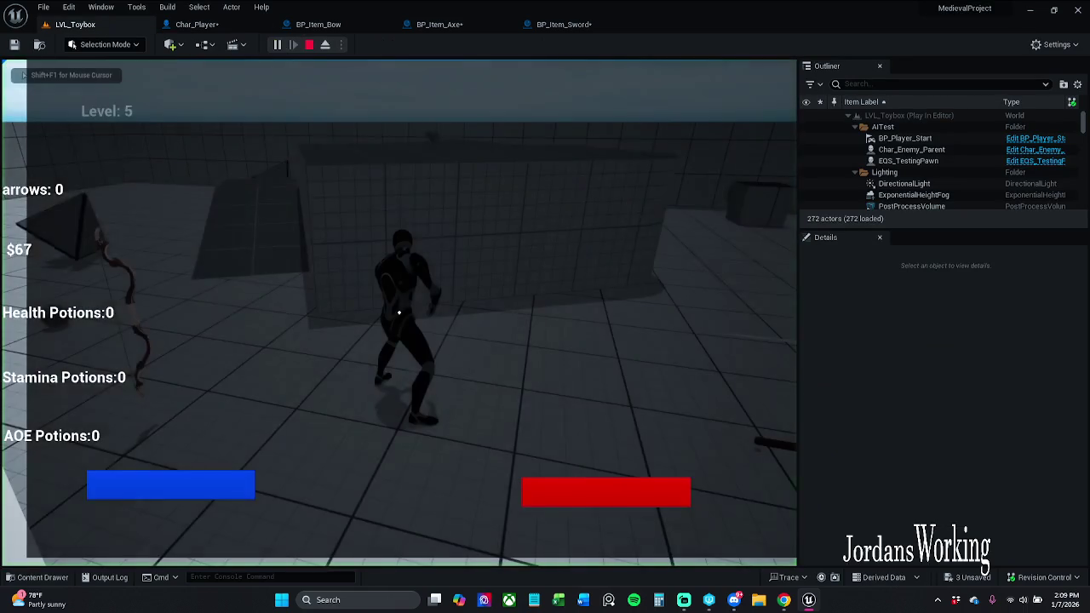
key(w)
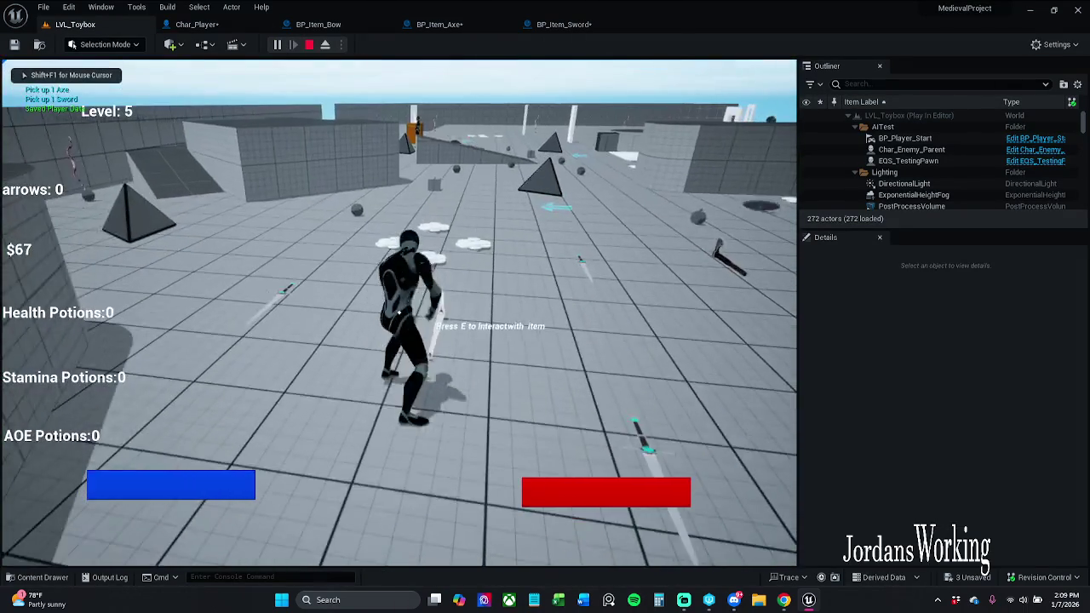
key(w)
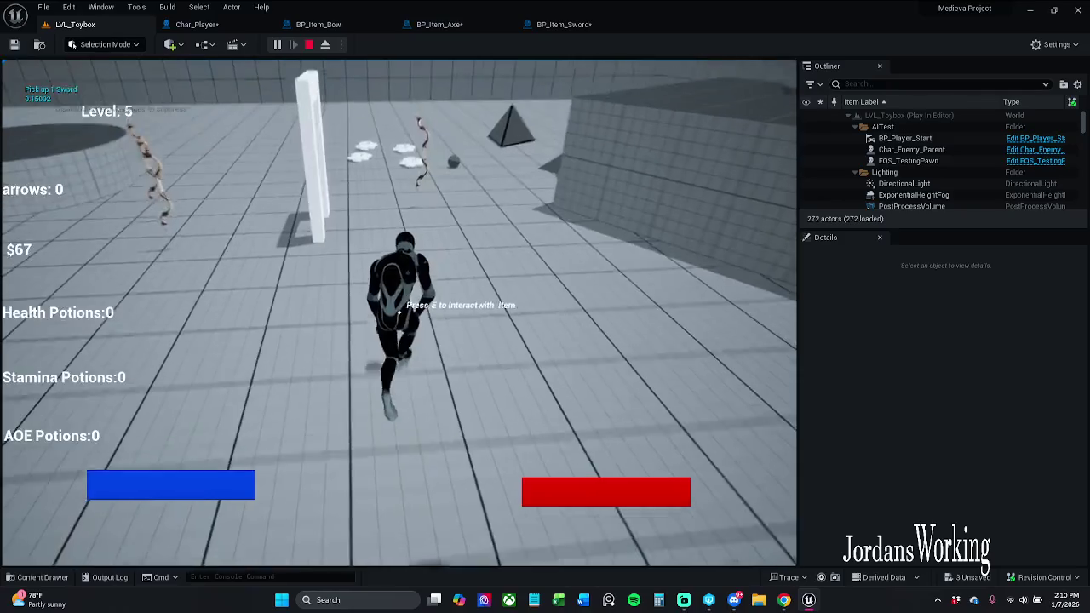
key(Escape)
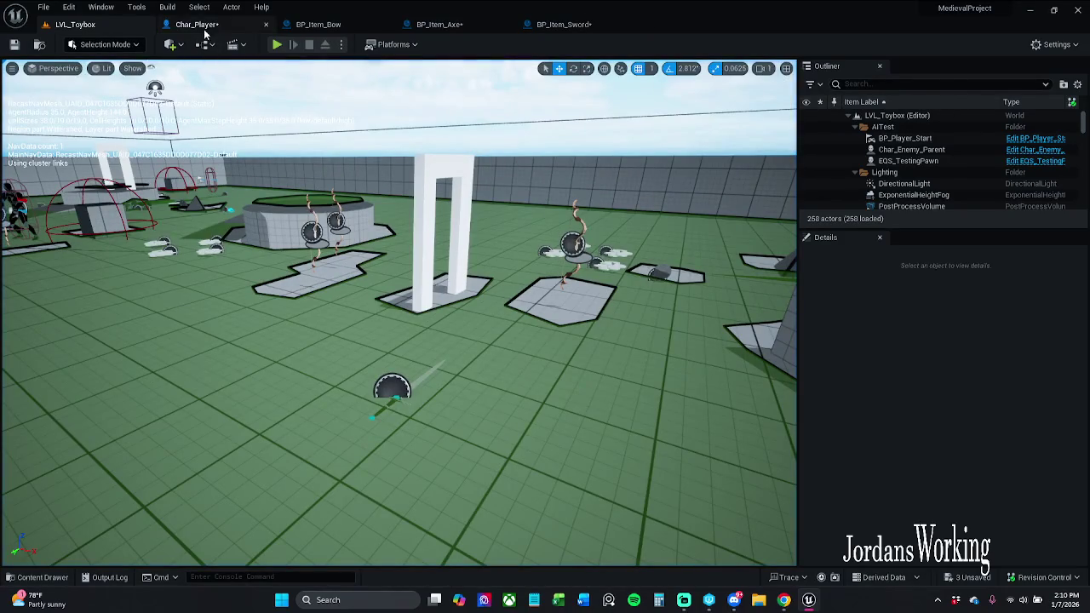
Delete the BP_Item_Sword pickup placed in the LVL_Toybox level
drag(294, 128, 294, 221)
drag(394, 170, 394, 220)
click(355, 245)
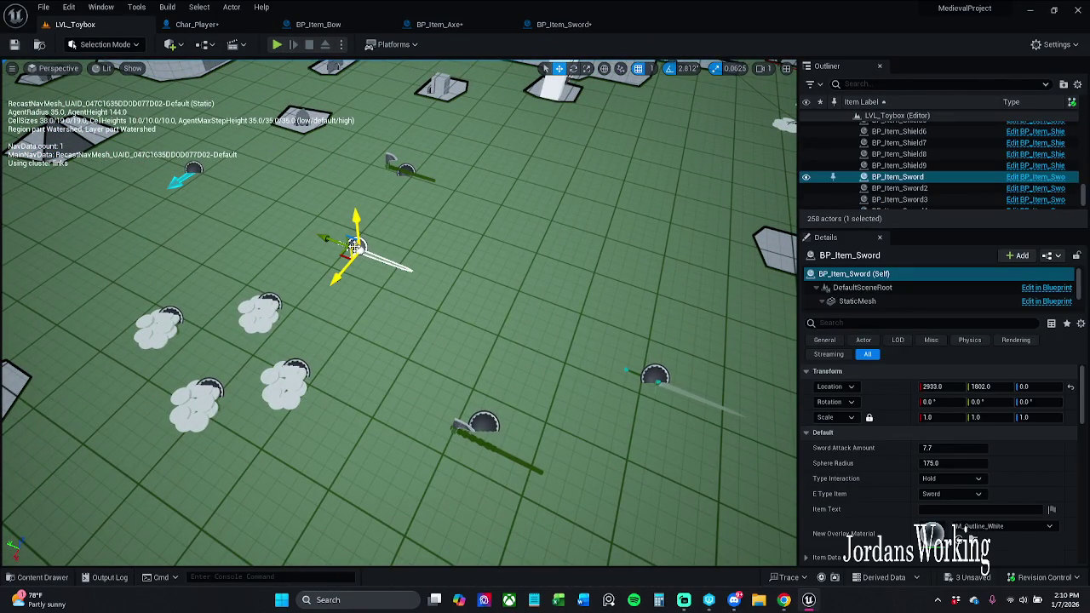
key(Delete)
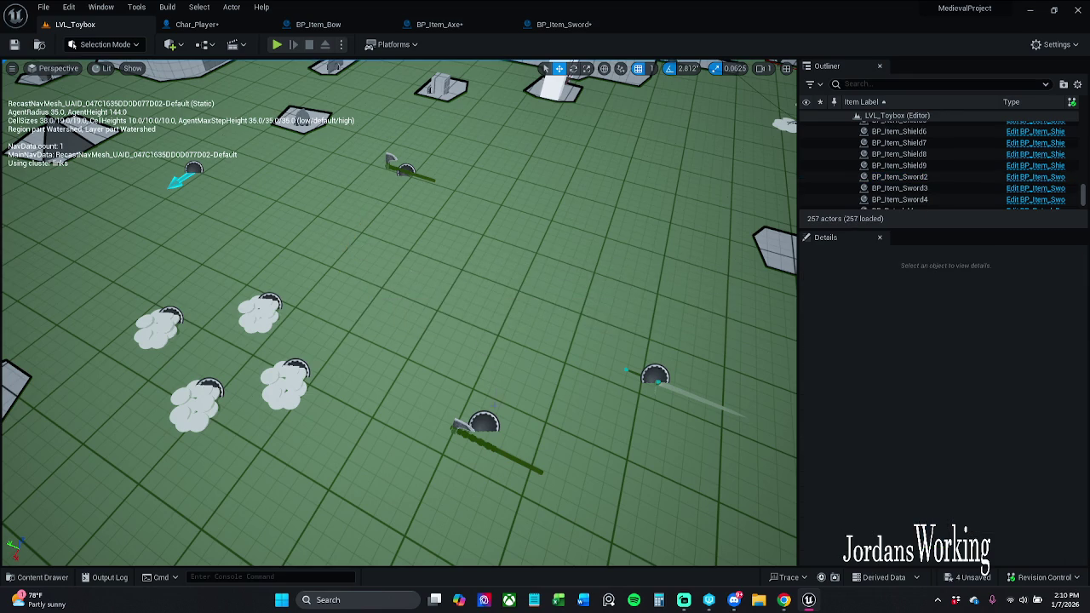
click(487, 431)
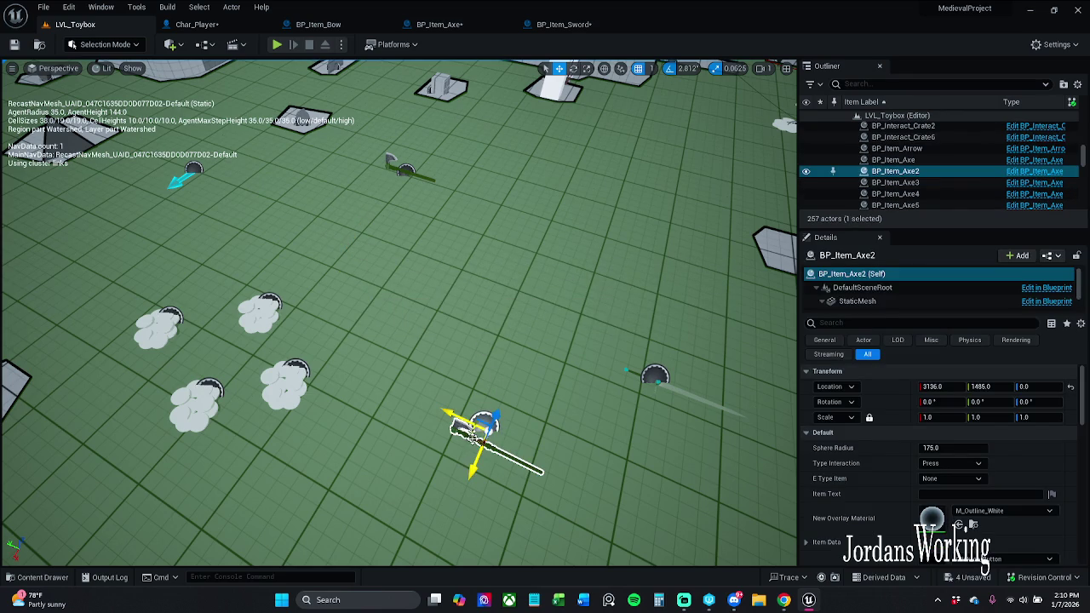
Move the BP_Item_Axe2 axe to location 2388, 1373 in the level
mouse_move(479, 425)
mouse_down()
mouse_move(511, 280)
mouse_move(650, 159)
mouse_up()
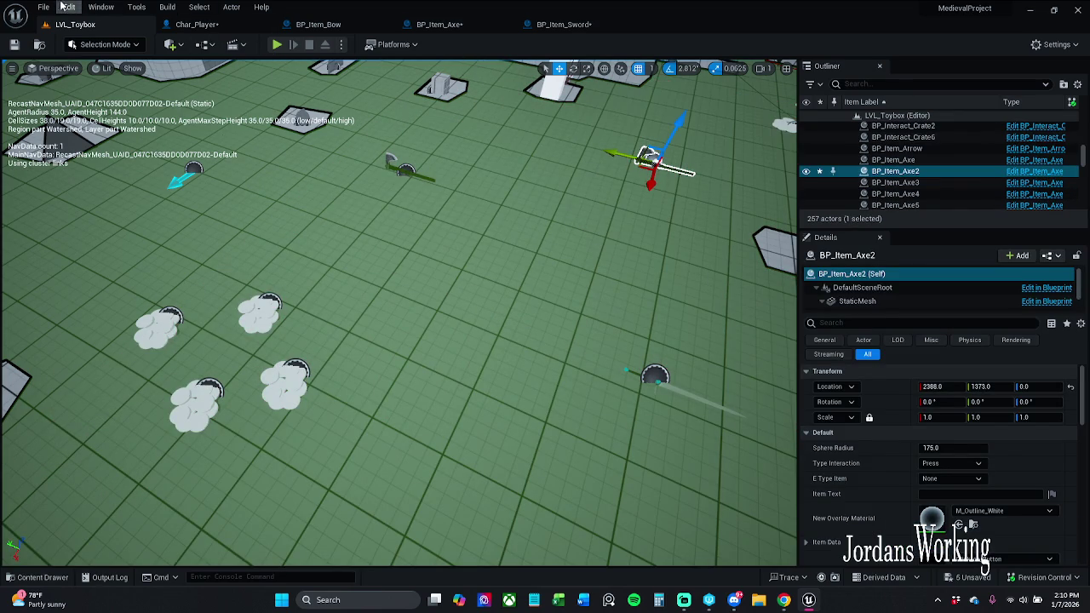
click(196, 24)
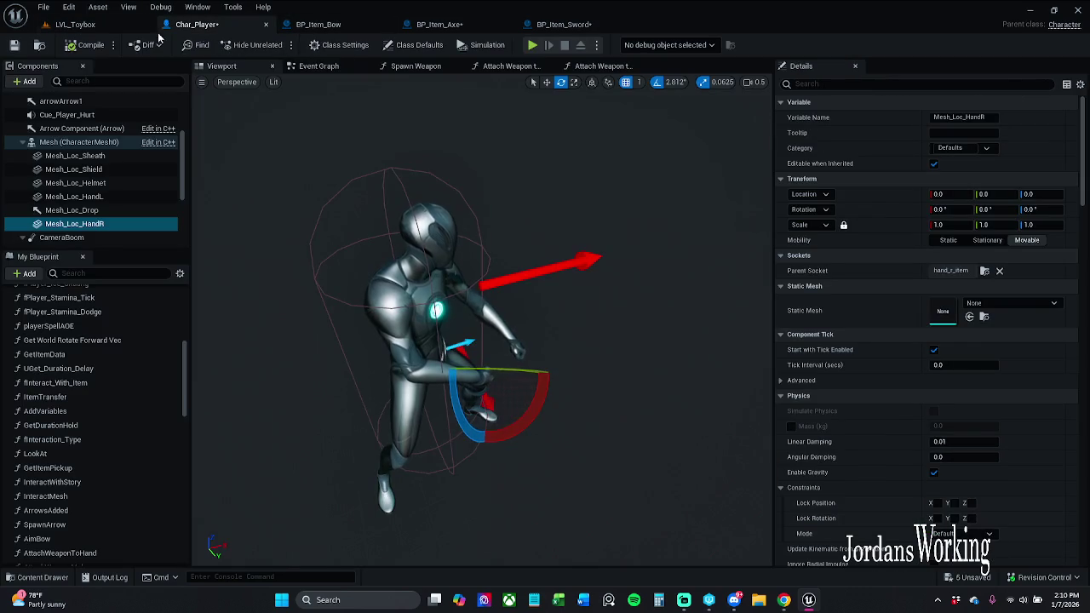
click(137, 25)
Play test by running to the axe, swinging, and picking it up with E
click(277, 45)
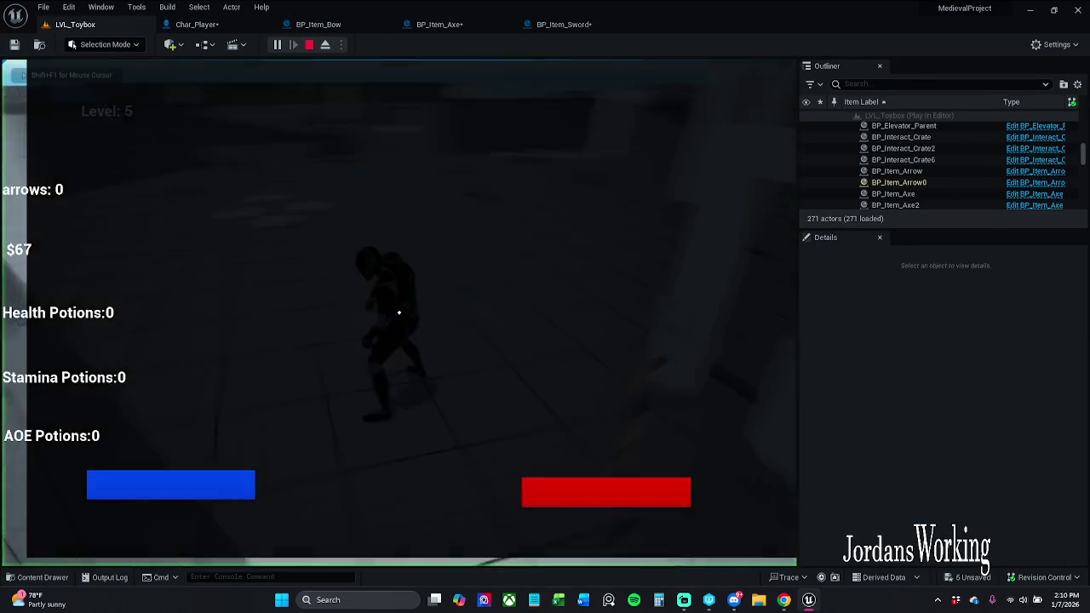
key(w)
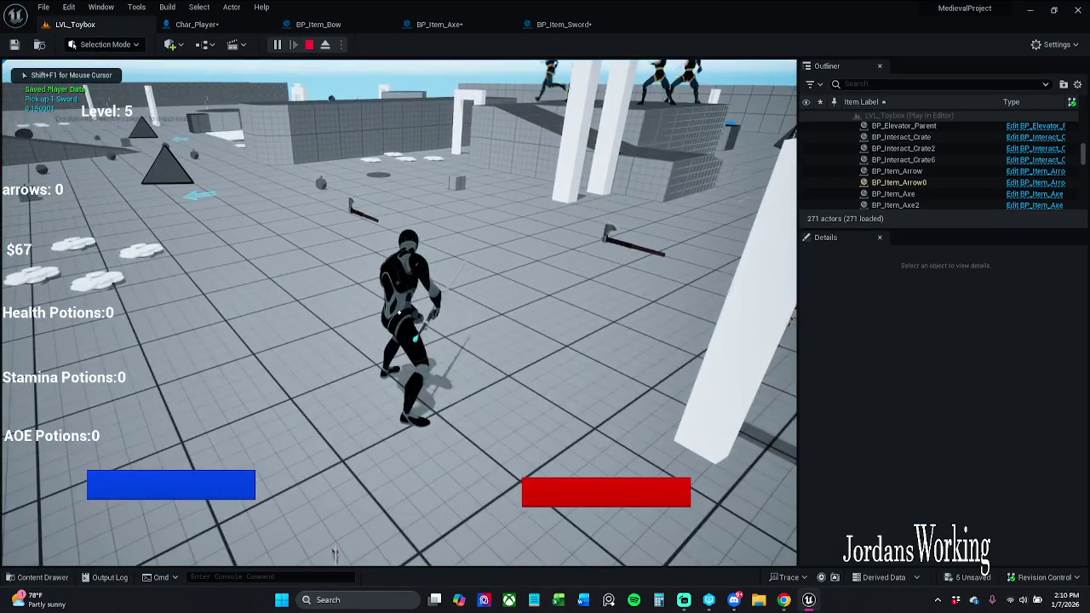
click(399, 313)
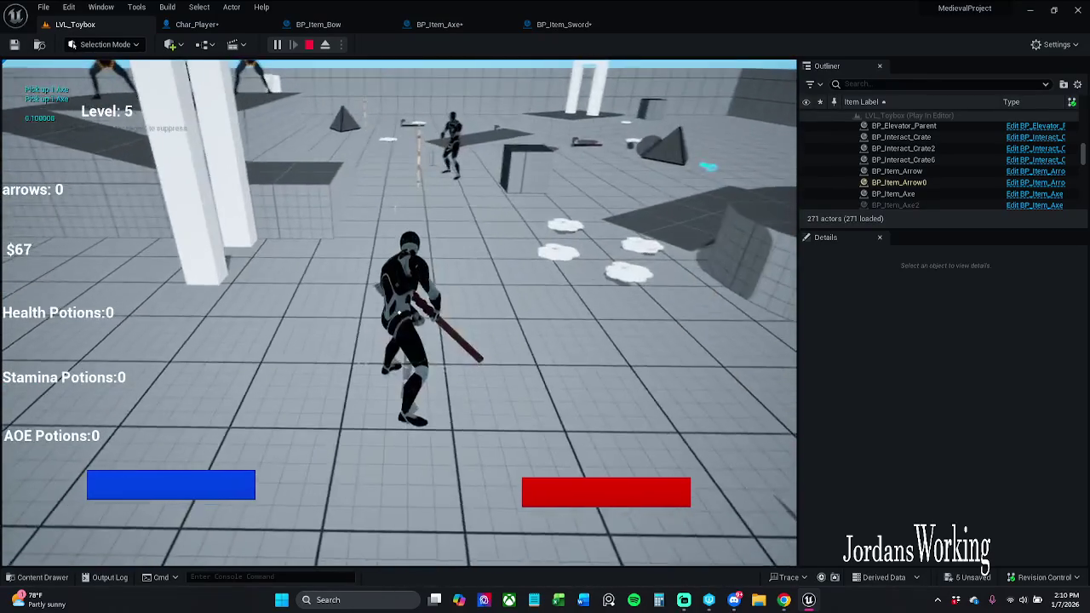
key(e)
key(e)
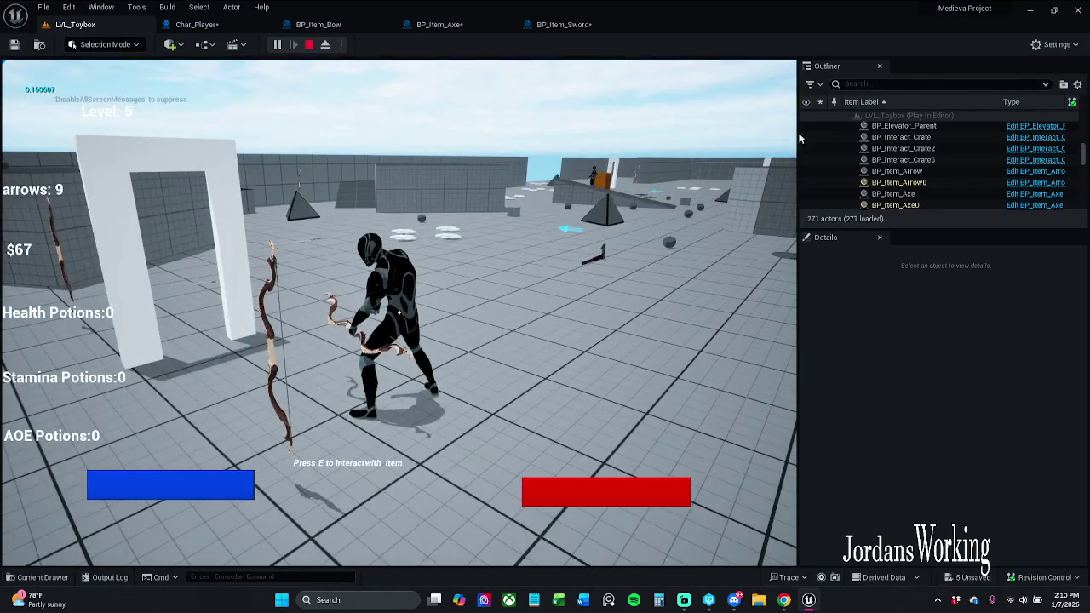
key(Escape)
Open the Attach Weapon to Bone function and select its entry node
click(591, 31)
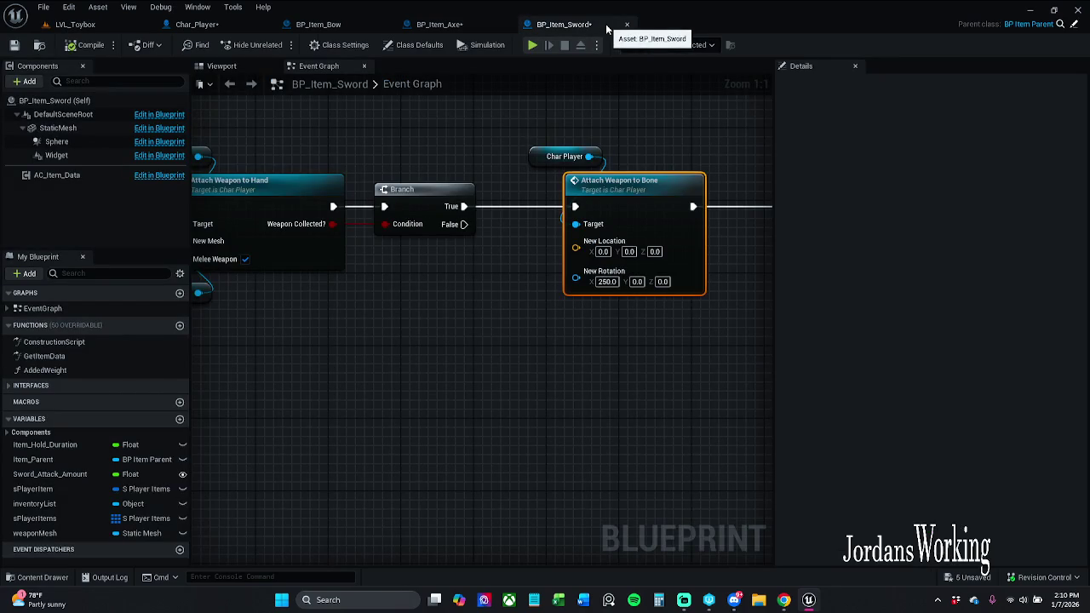
click(625, 126)
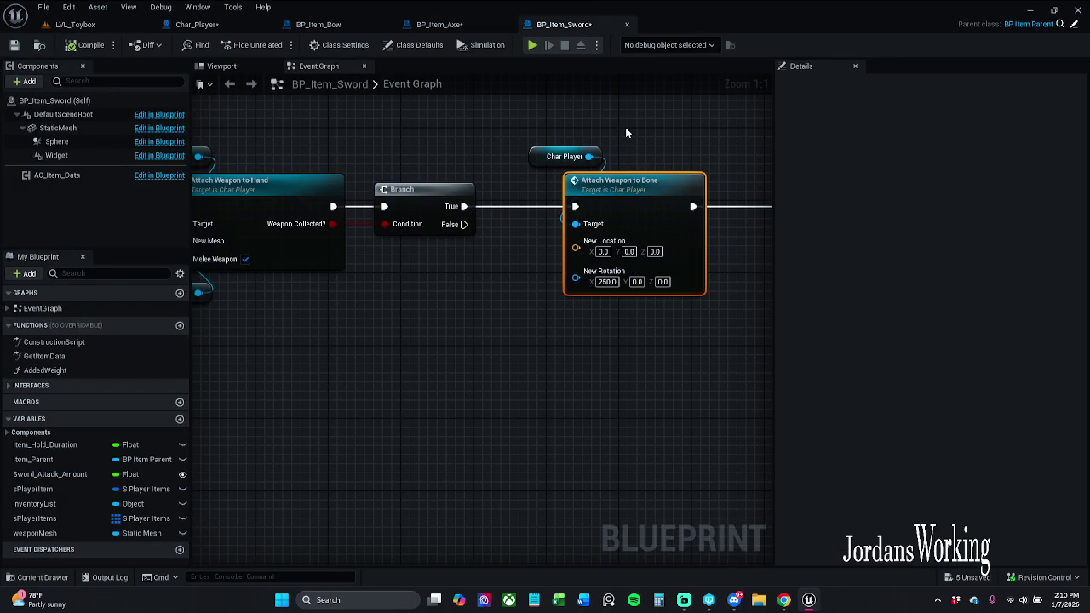
mouse_move(625, 127)
mouse_down()
mouse_move(537, 141)
mouse_move(523, 165)
mouse_up()
double_click(522, 223)
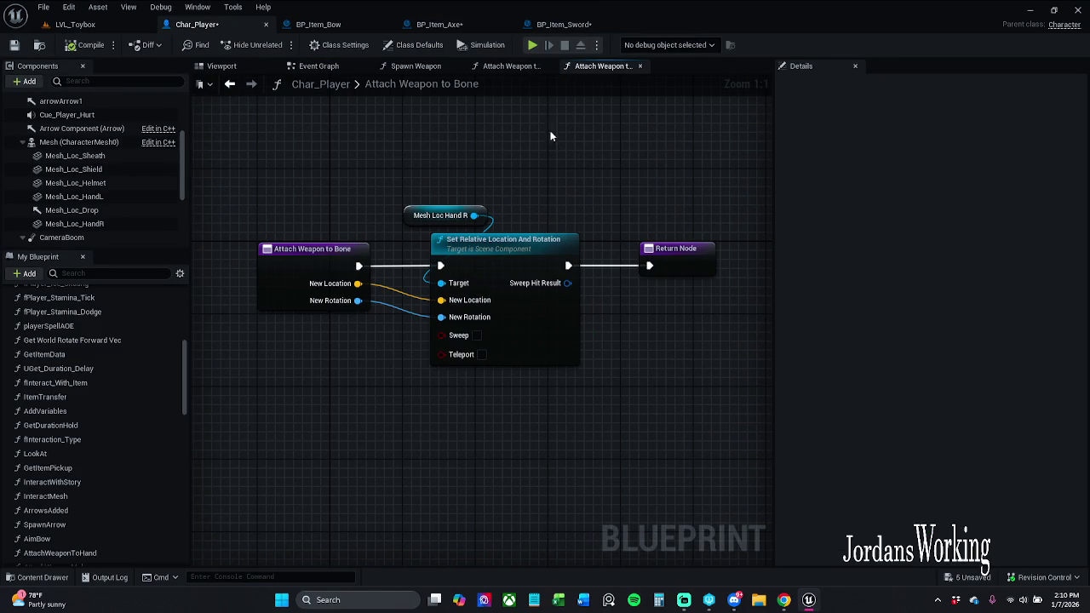
click(279, 249)
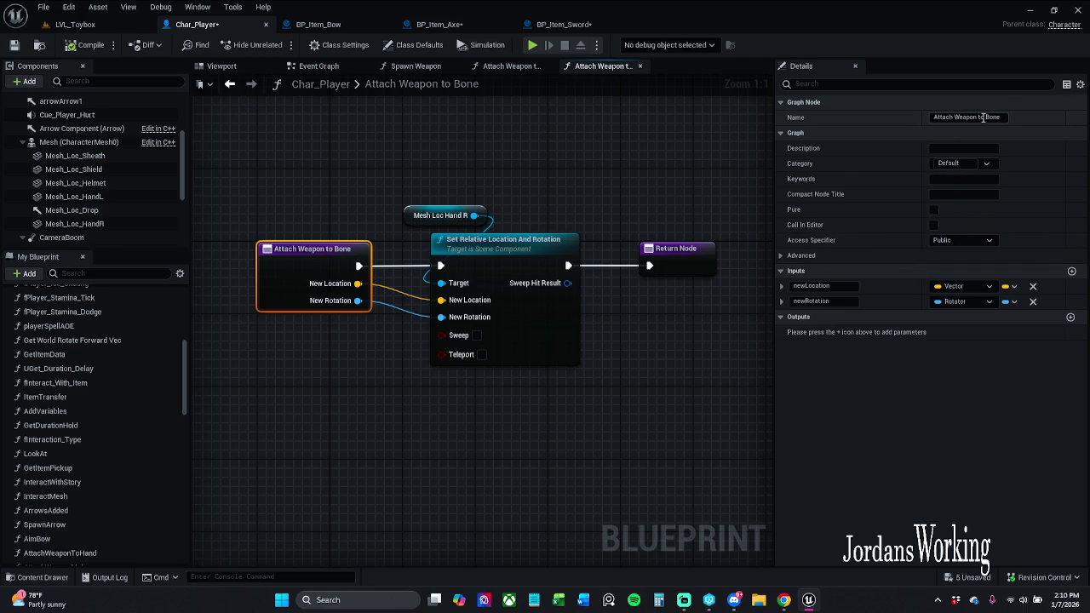
scroll(63, 452, down, 3)
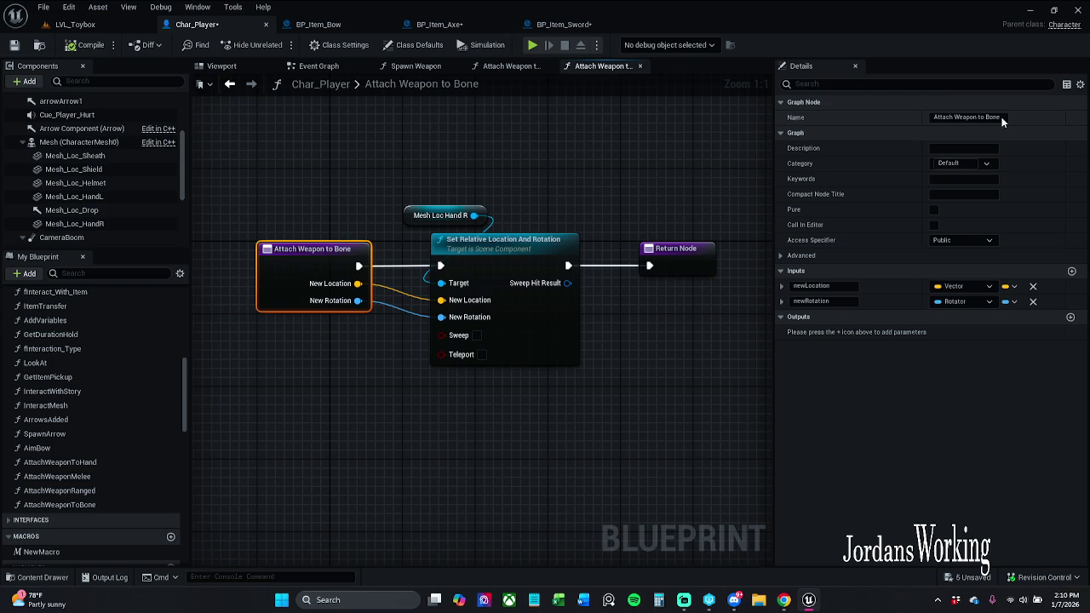
Rename the function to Adjust Weapon Melee
drag(1001, 117, 981, 118)
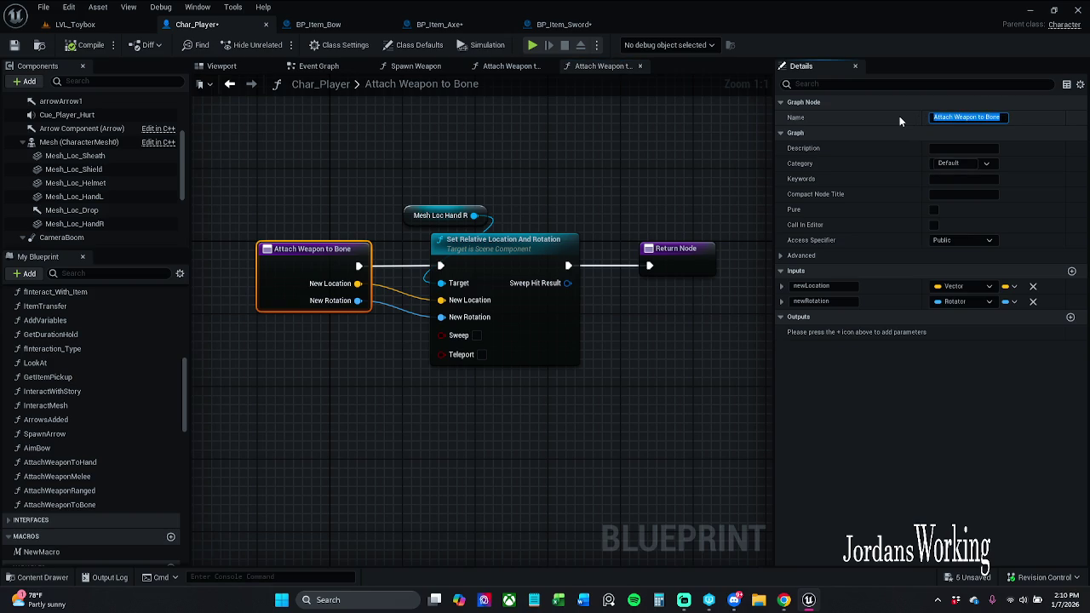
text(A)
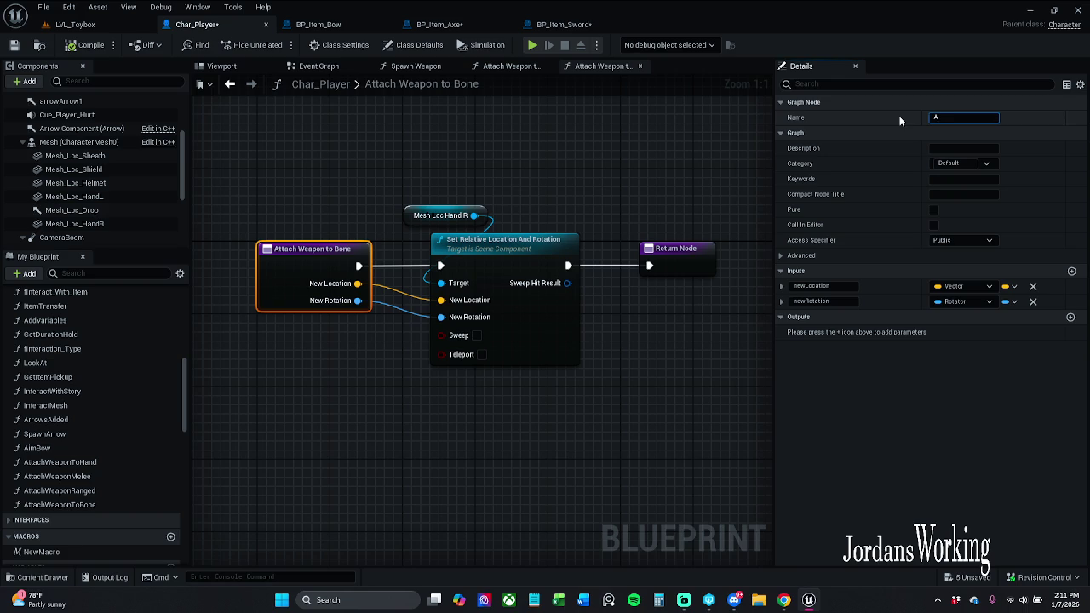
text(djust)
text(WeaponM)
text(Weapon)
key(Return)
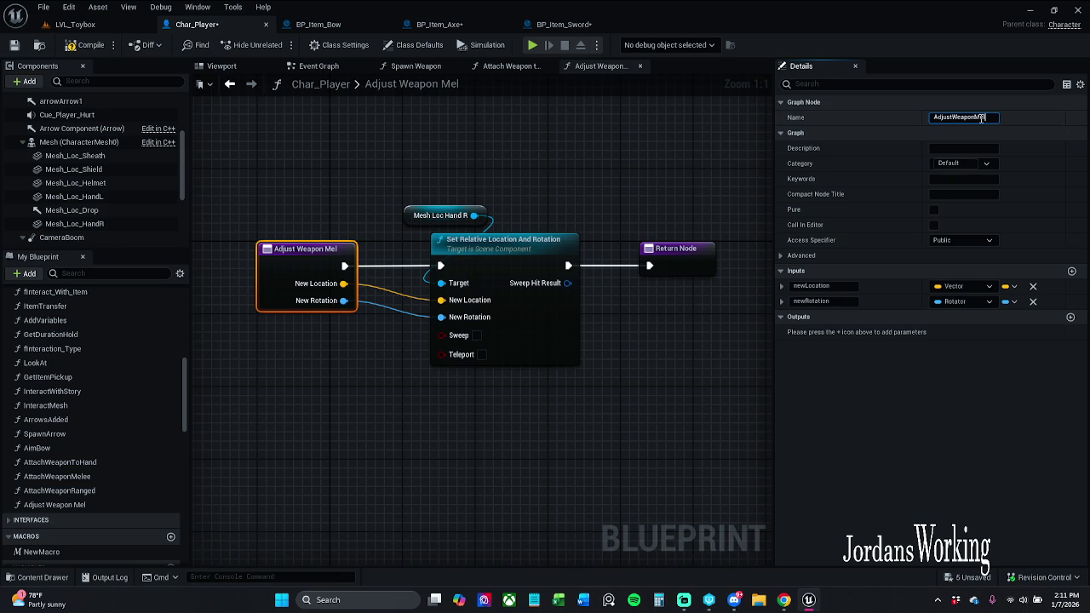
click(981, 118)
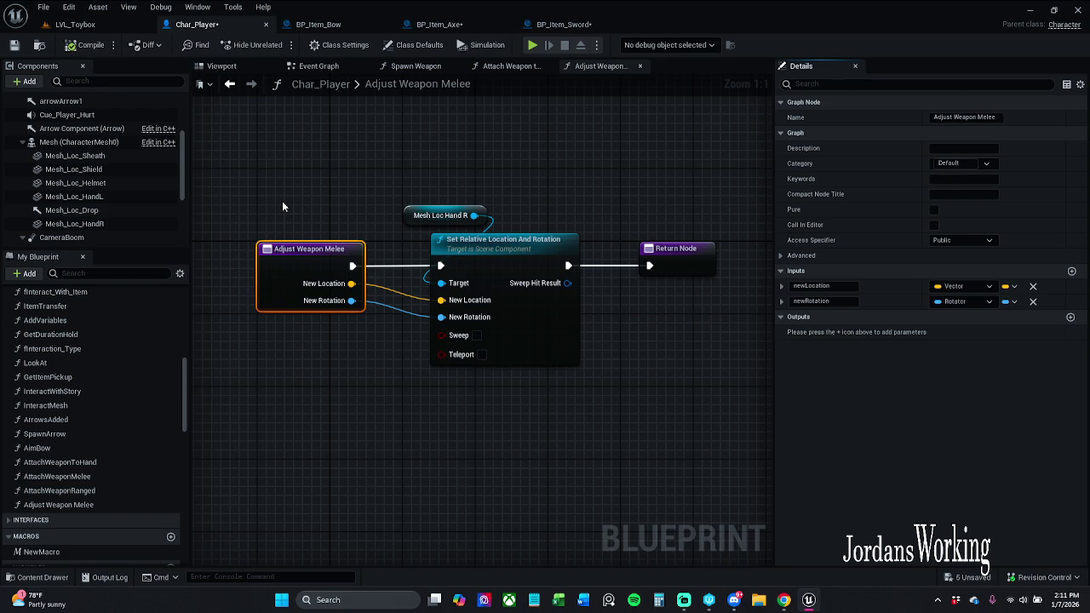
click(59, 24)
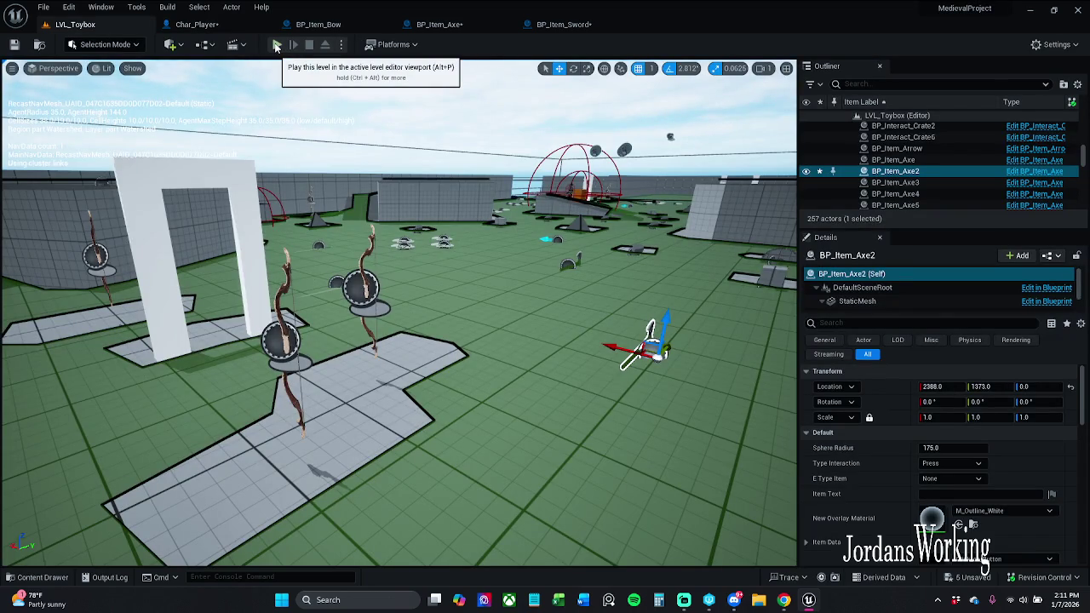
click(277, 47)
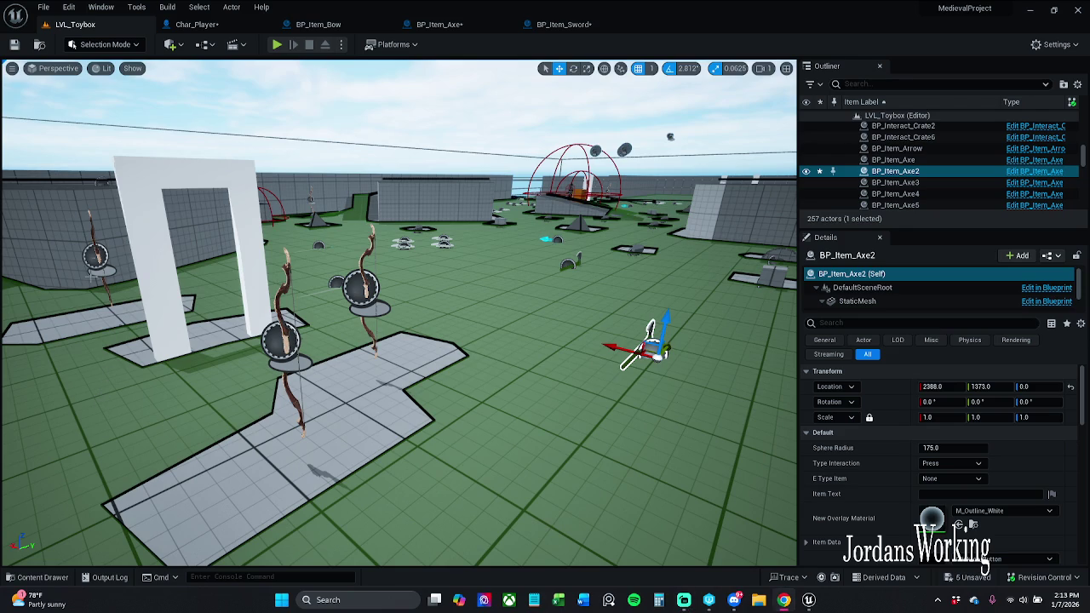
click(277, 47)
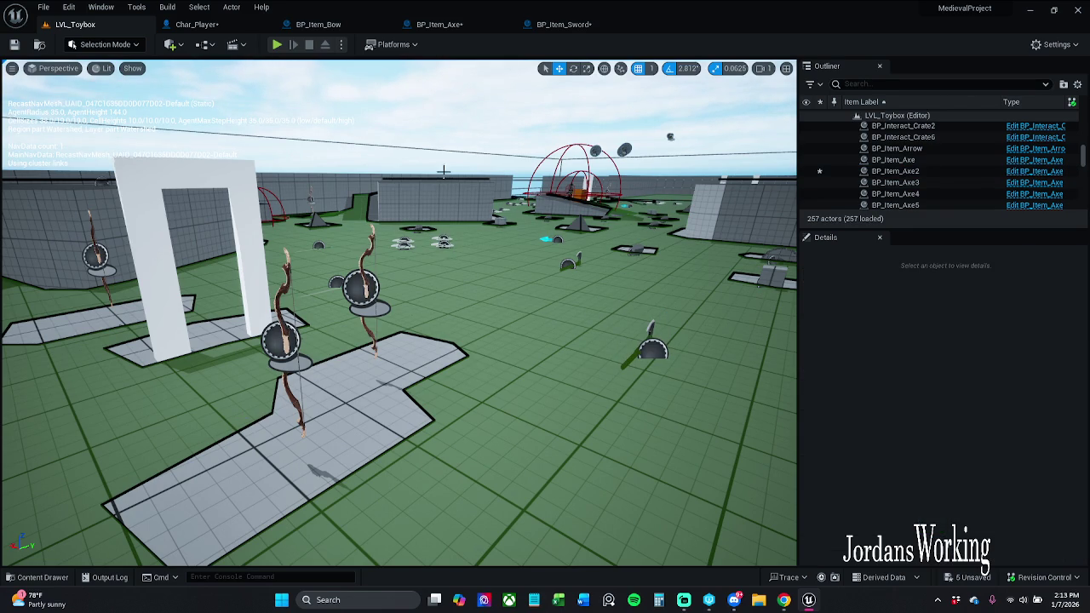
click(276, 47)
key(w)
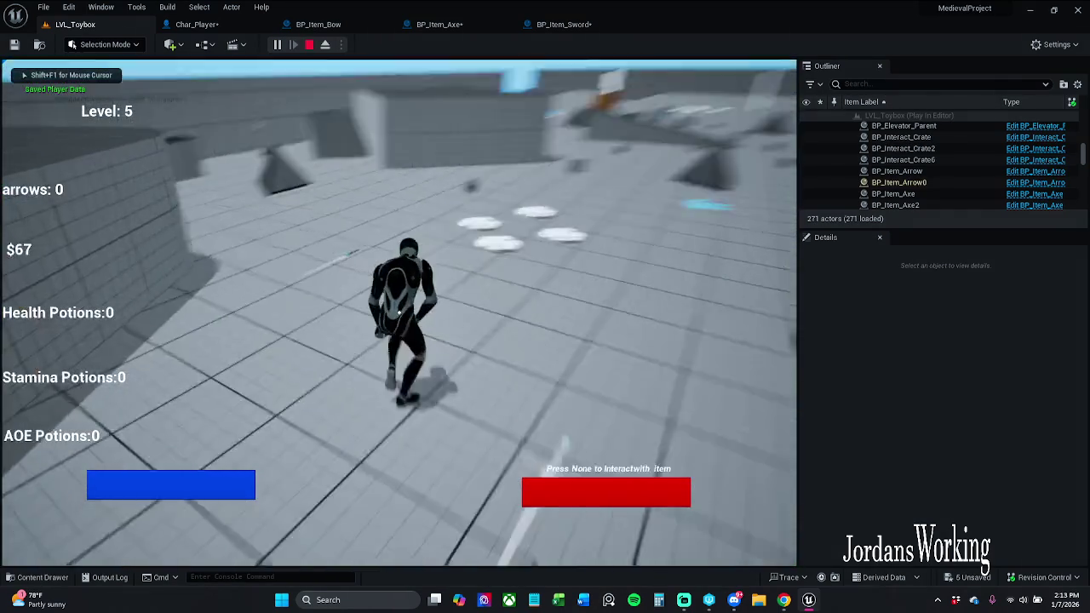
key(w)
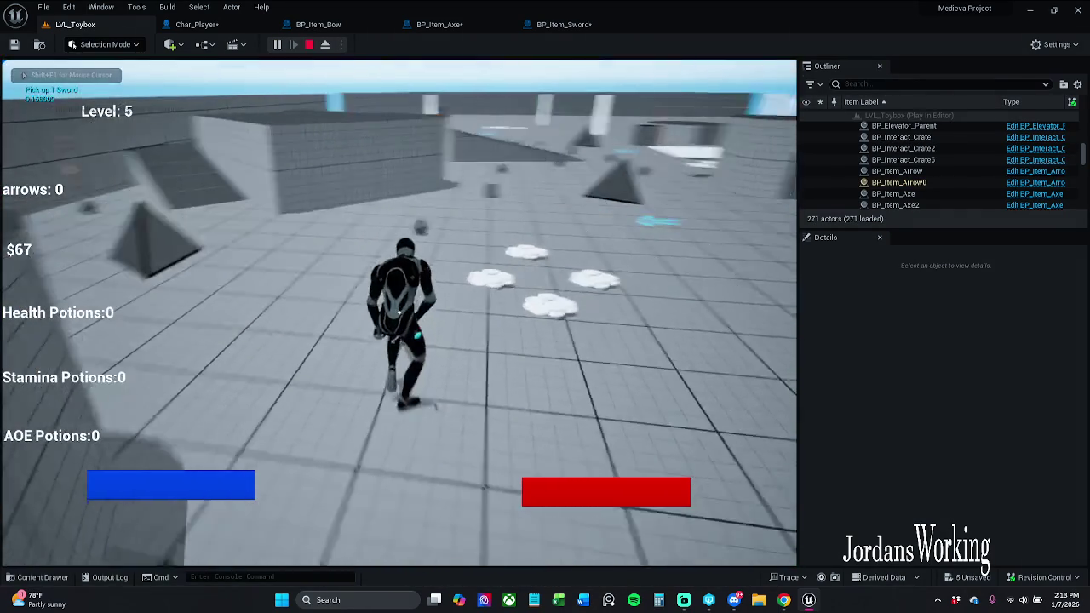
key(w)
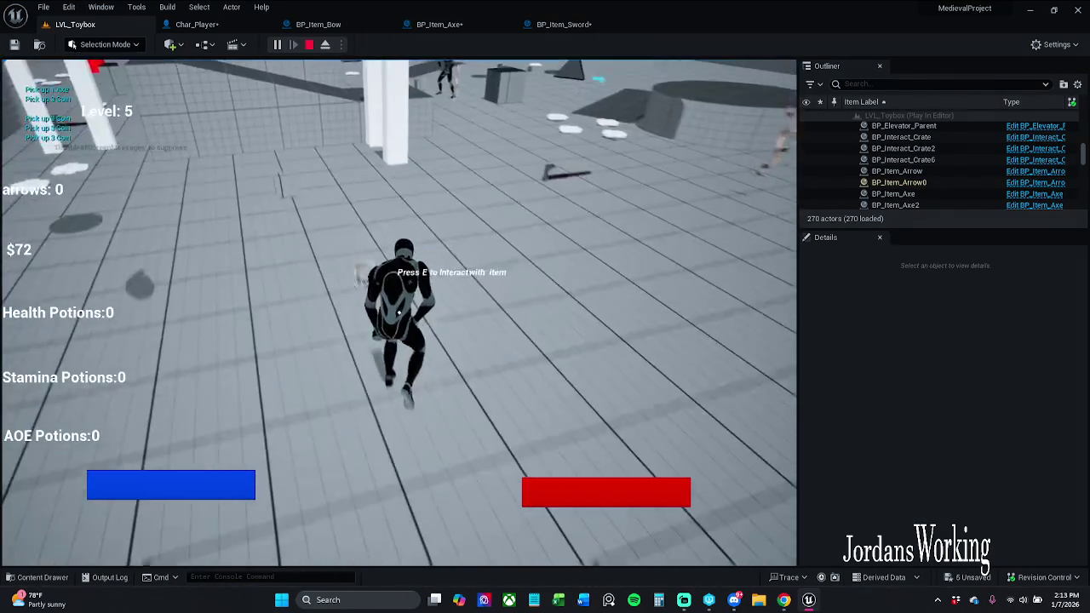
key(Escape)
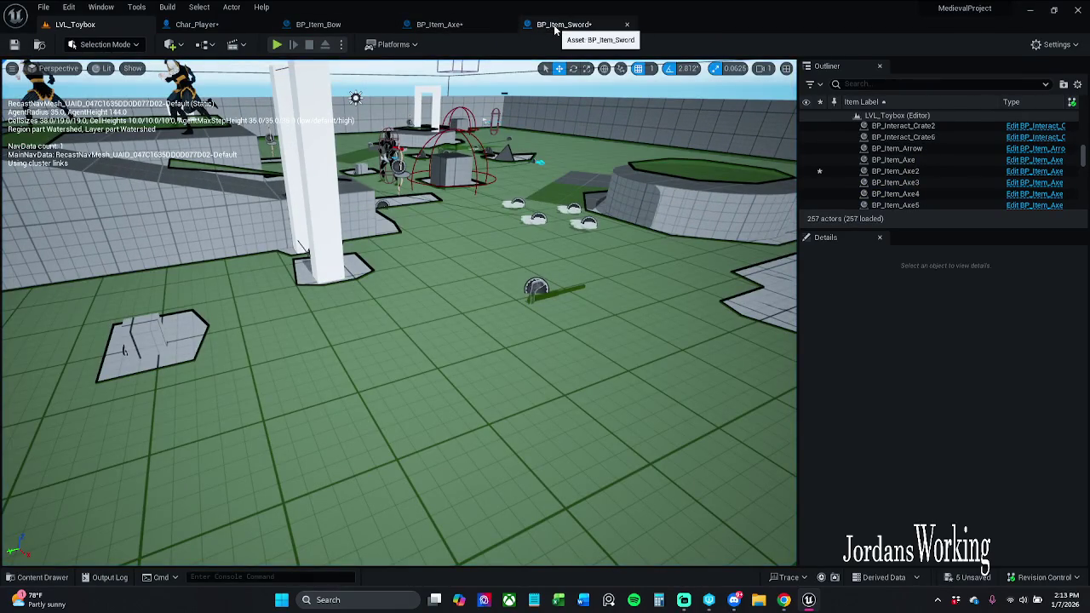
Open Adjust Weapon Melee and select Mesh_Loc_HandR in Char_Player's viewport
click(562, 24)
scroll(517, 197, down, 1)
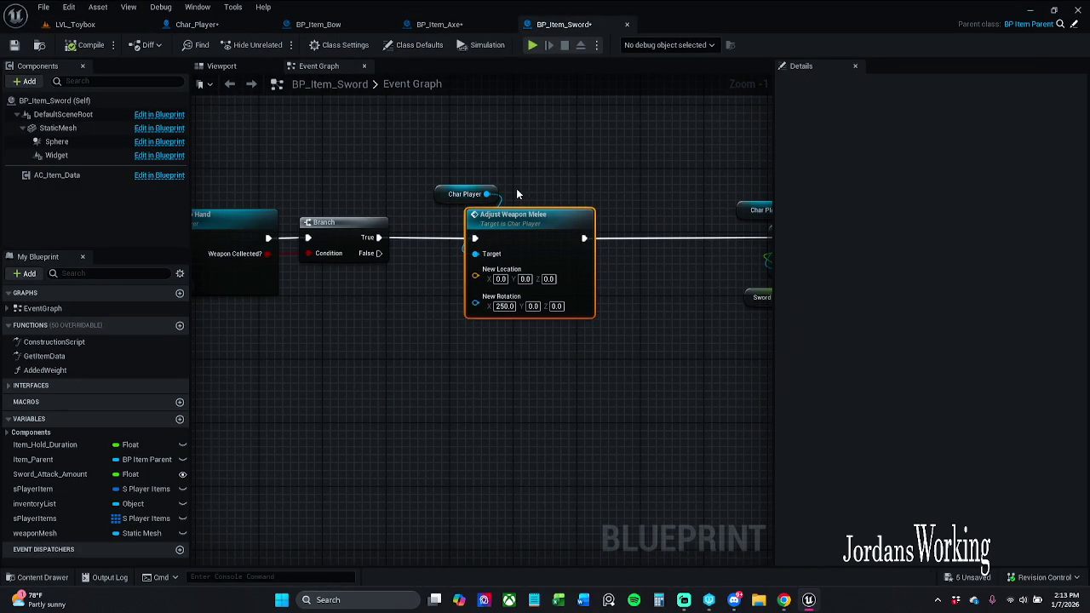
double_click(516, 216)
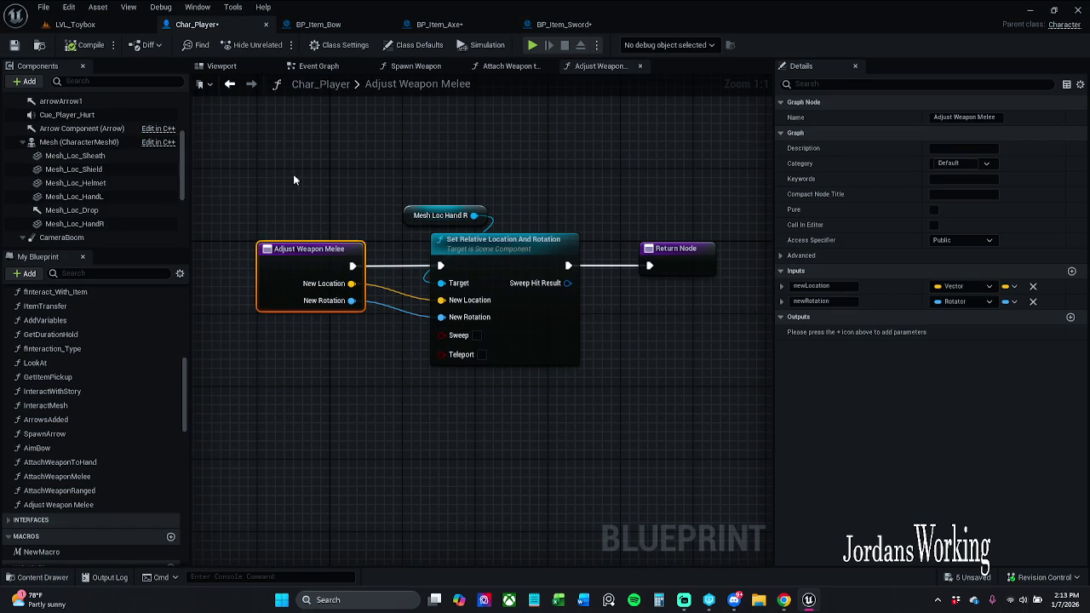
click(222, 65)
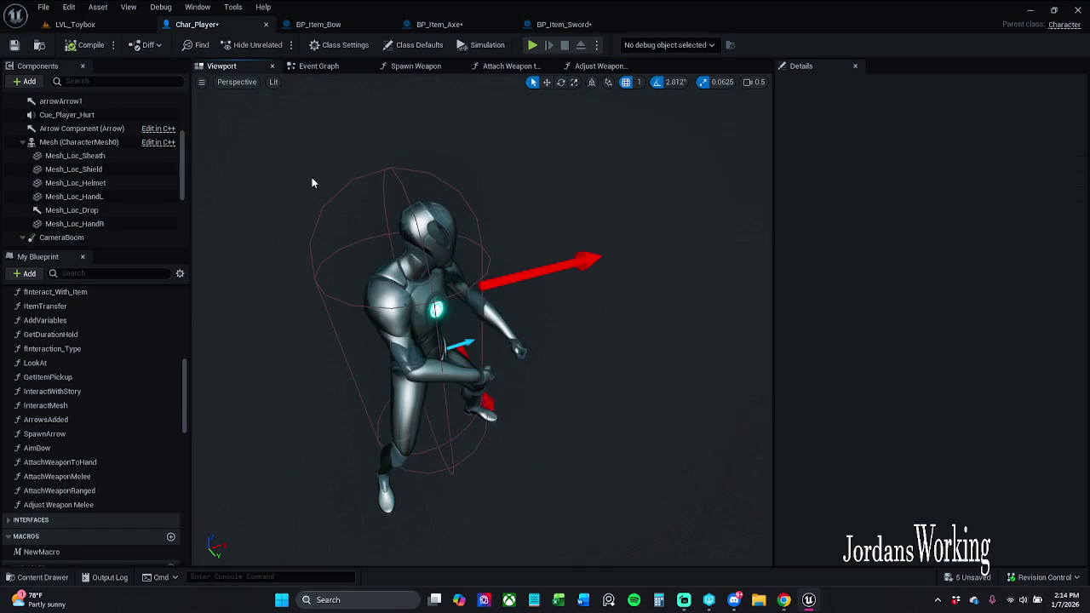
click(426, 220)
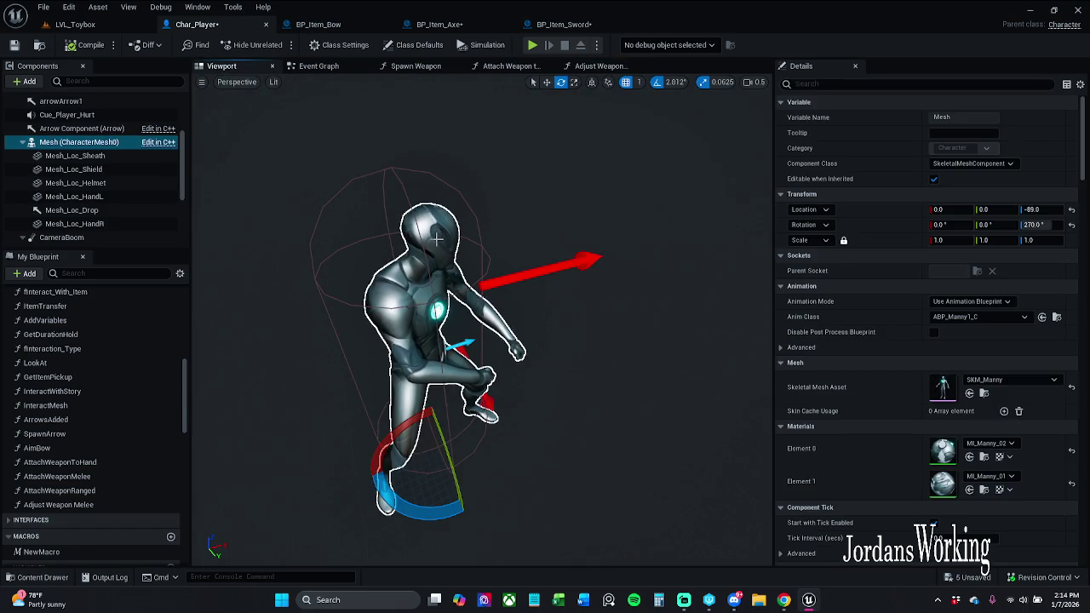
click(120, 226)
Preview SM_Sword in the right hand, reset it to None, and compile Char_Player
click(999, 303)
text(s)
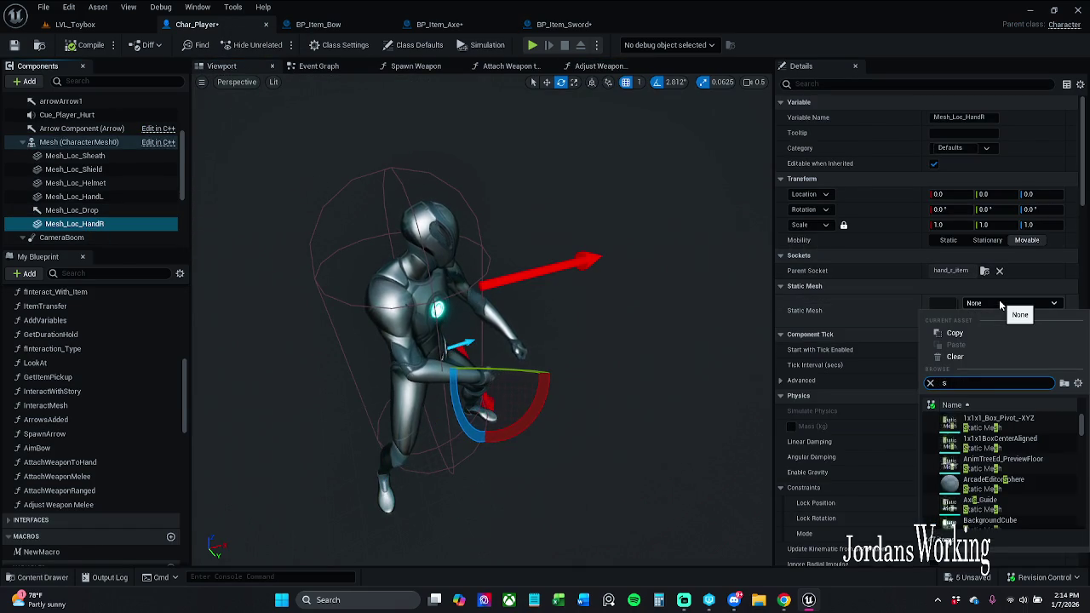
text(word)
click(1002, 419)
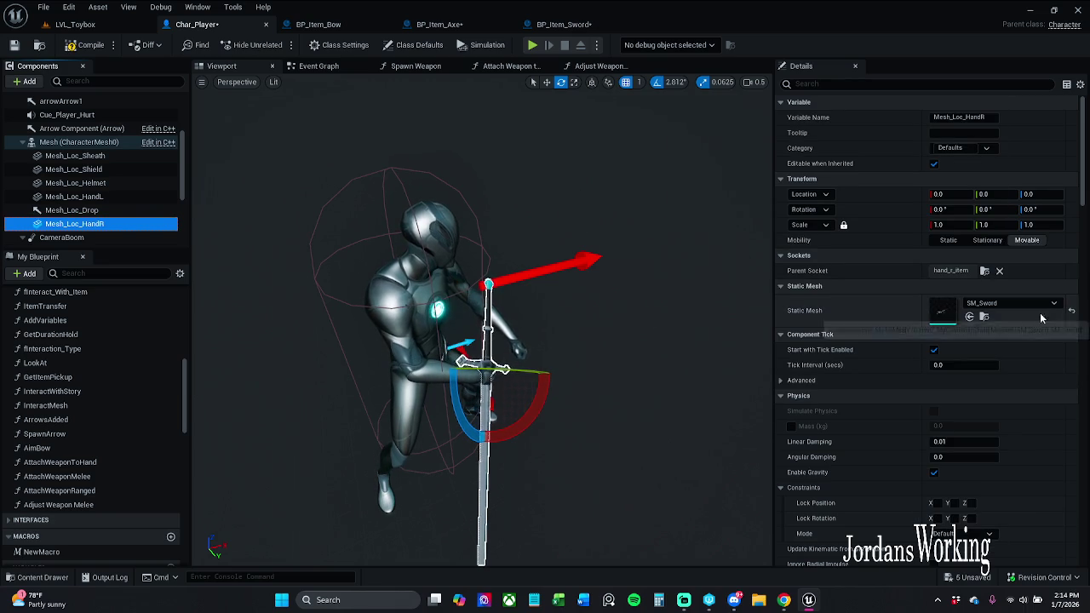
click(1071, 311)
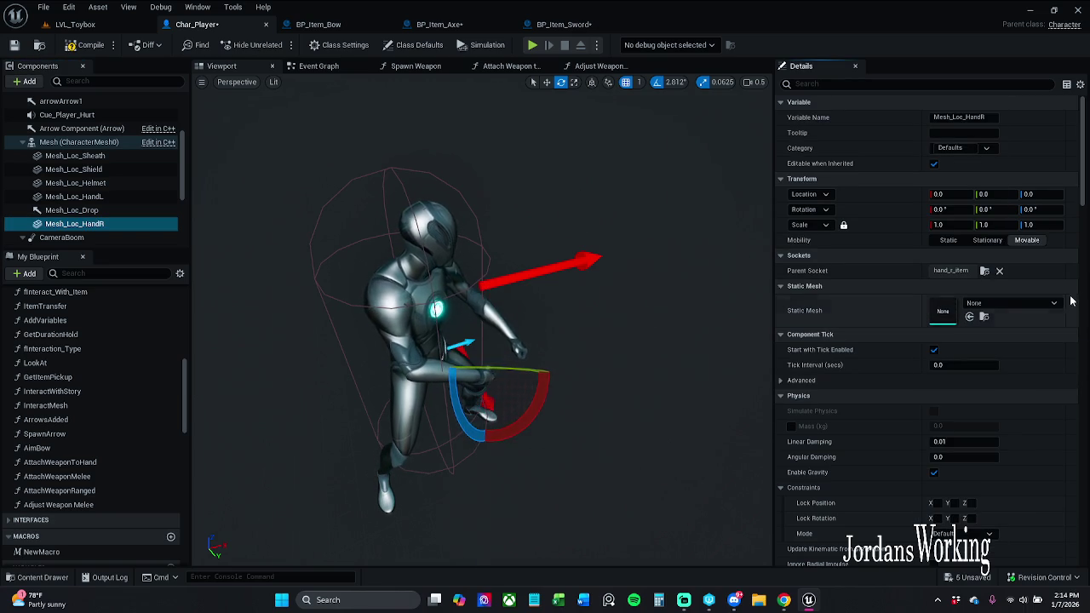
click(75, 47)
click(75, 24)
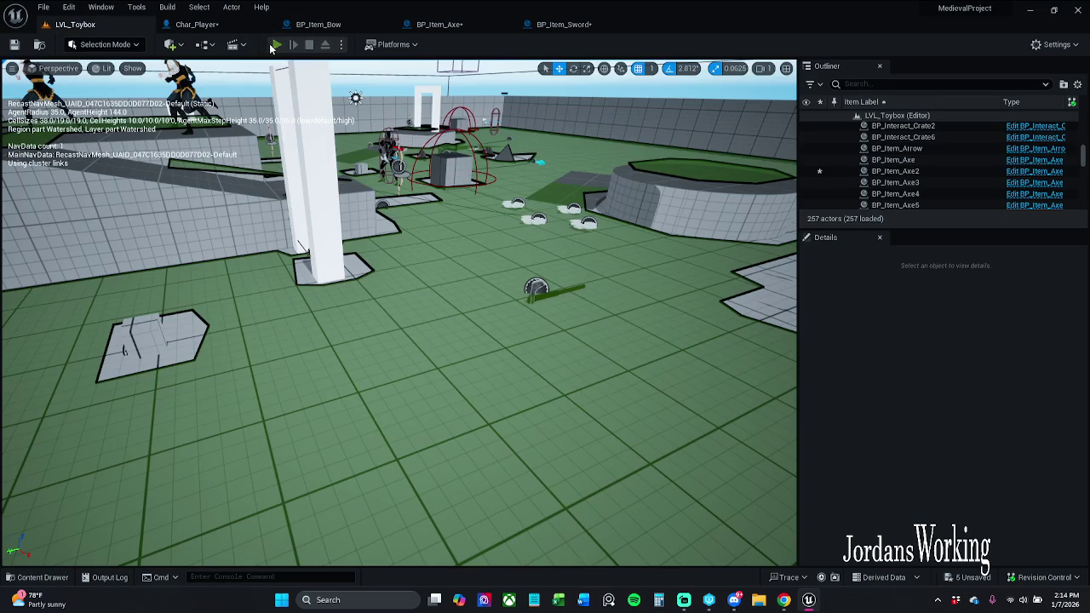
Run a short play test walking the character forward, then stop
click(276, 45)
key(w)
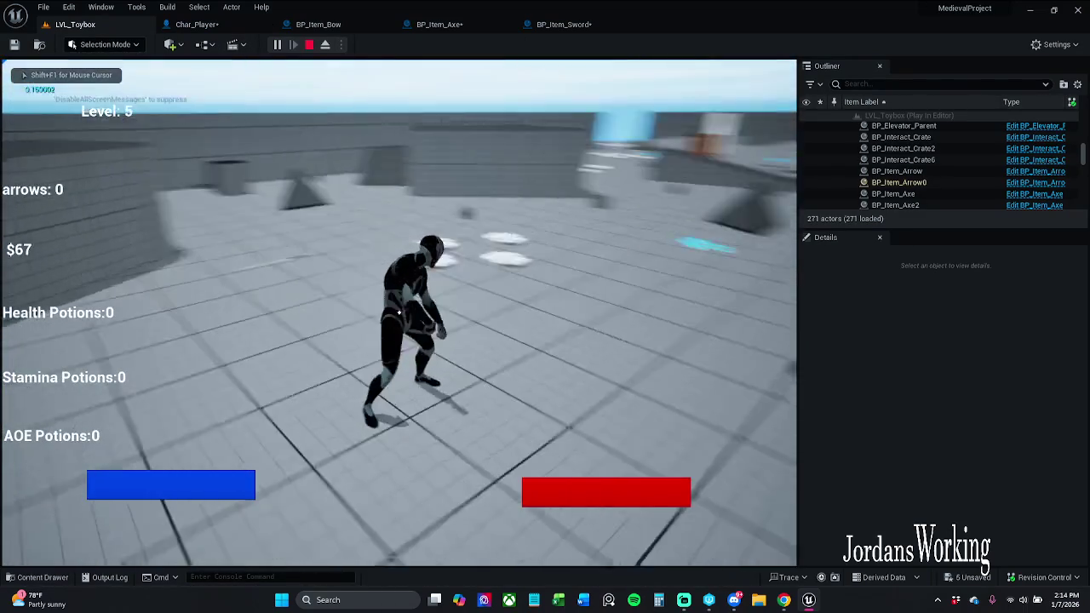
key(Escape)
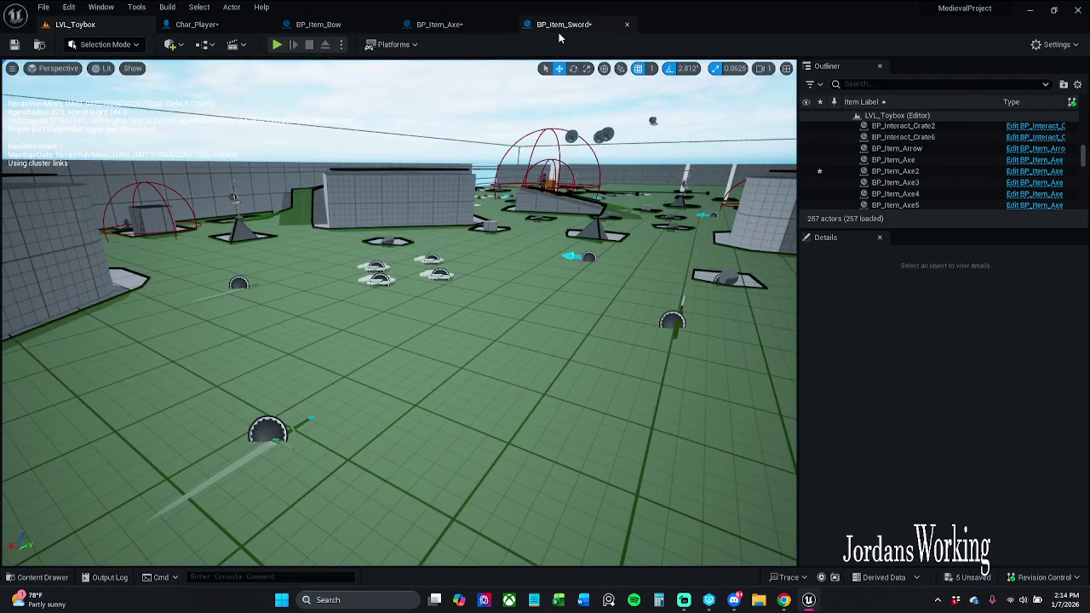
Open Adjust Weapon Melee from BP_Item_Sword, then view the Attach Weapon to Hand graph
click(559, 33)
drag(478, 156, 584, 241)
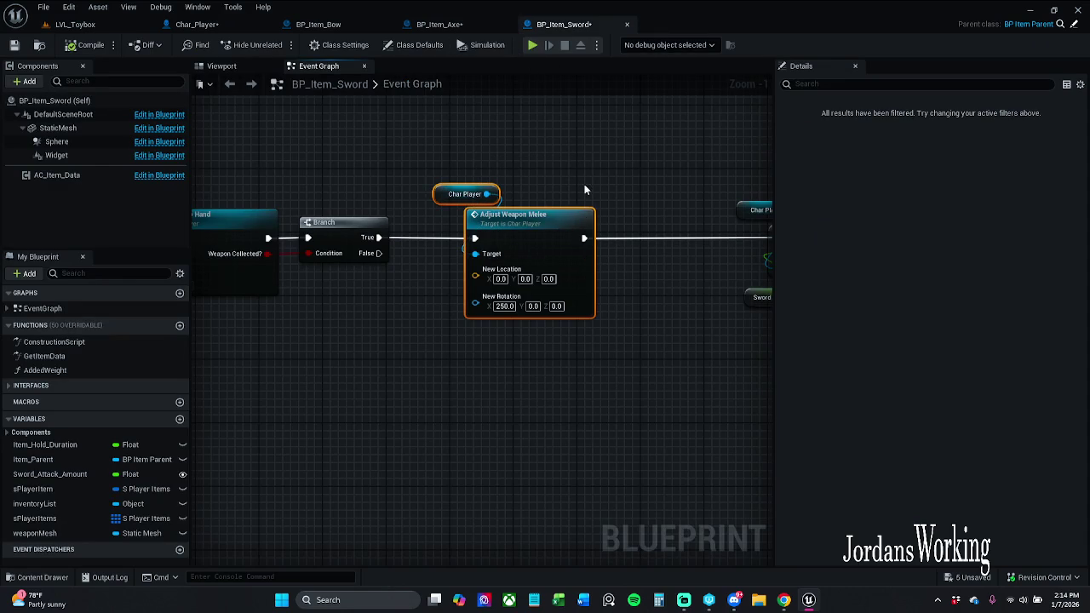
double_click(553, 224)
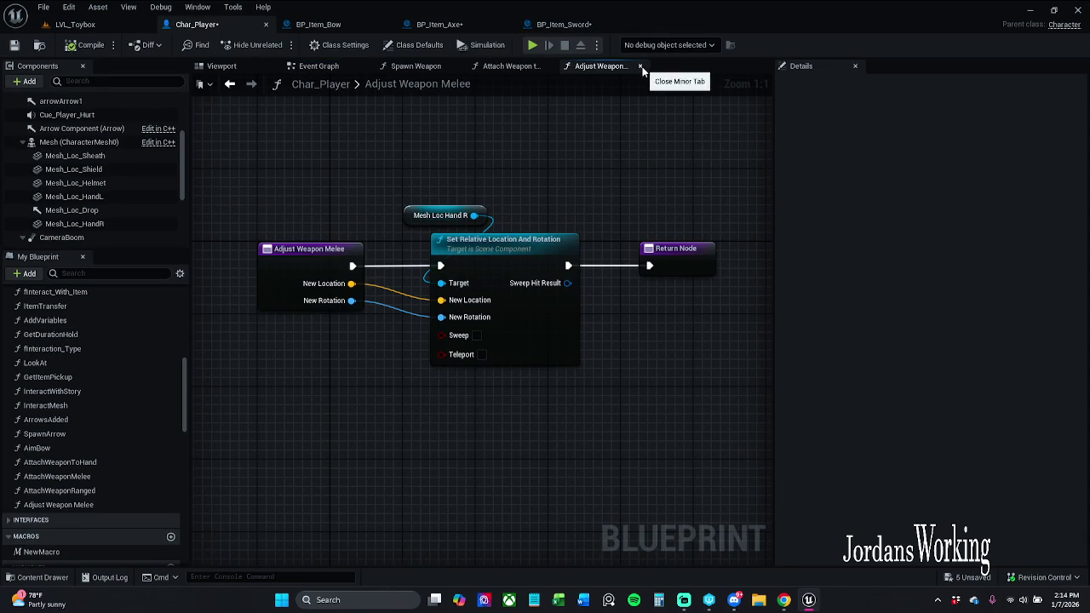
click(512, 67)
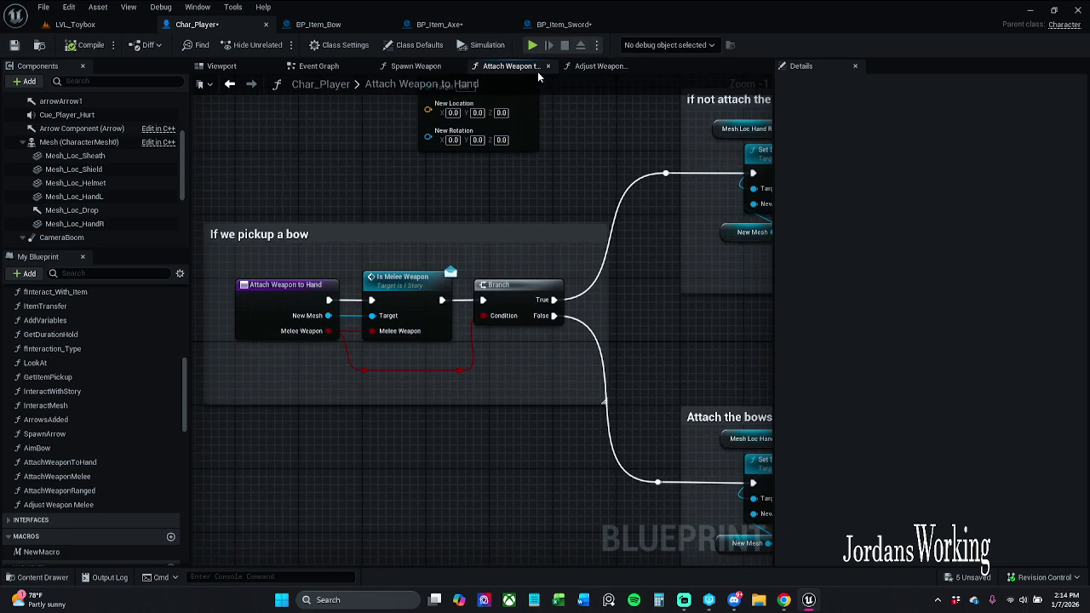
Delete the leftover Adjust Weapon Melee node from the graph
scroll(538, 220, down, 1)
mouse_move(538, 220)
mouse_down()
mouse_move(401, 123)
mouse_move(348, 131)
mouse_up()
key(Delete)
Retitle the bow comment box to 'What type of weapon are we making'
scroll(356, 145, down, 1)
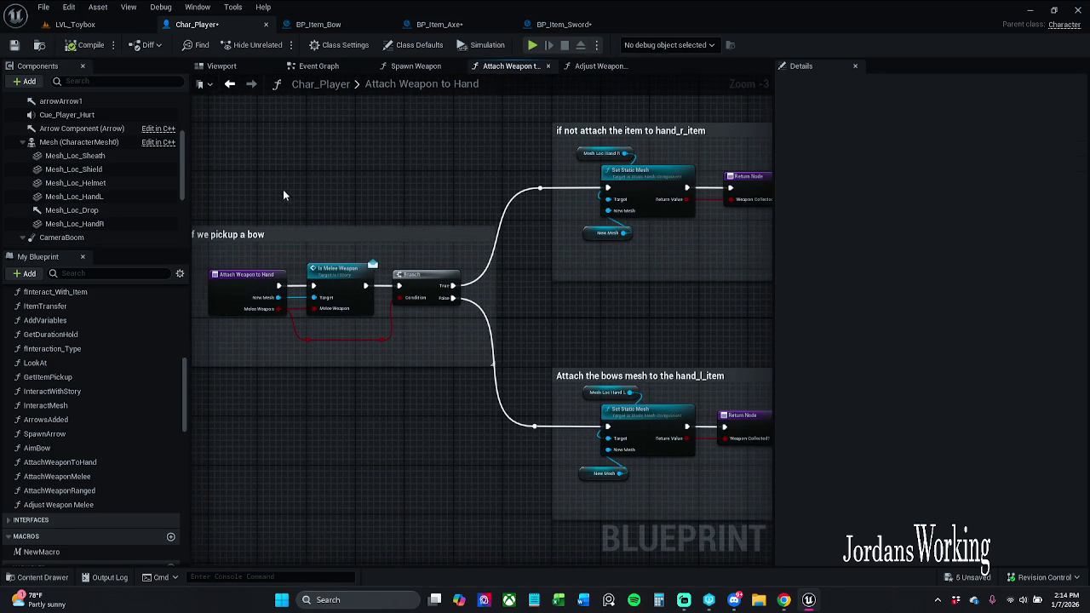
scroll(285, 238, down, 4)
scroll(325, 235, up, 4)
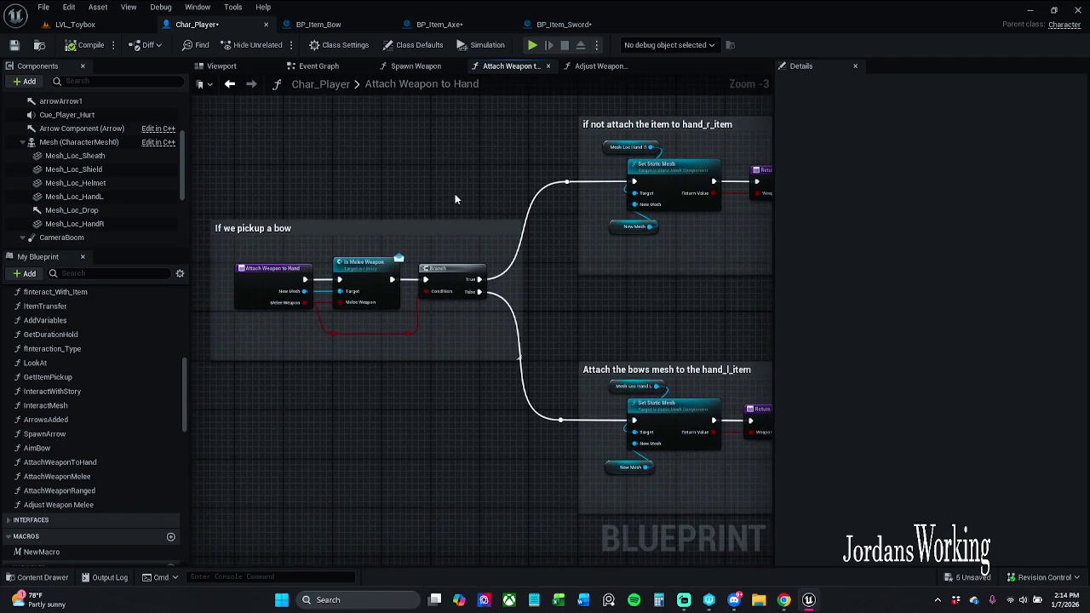
drag(420, 201, 473, 193)
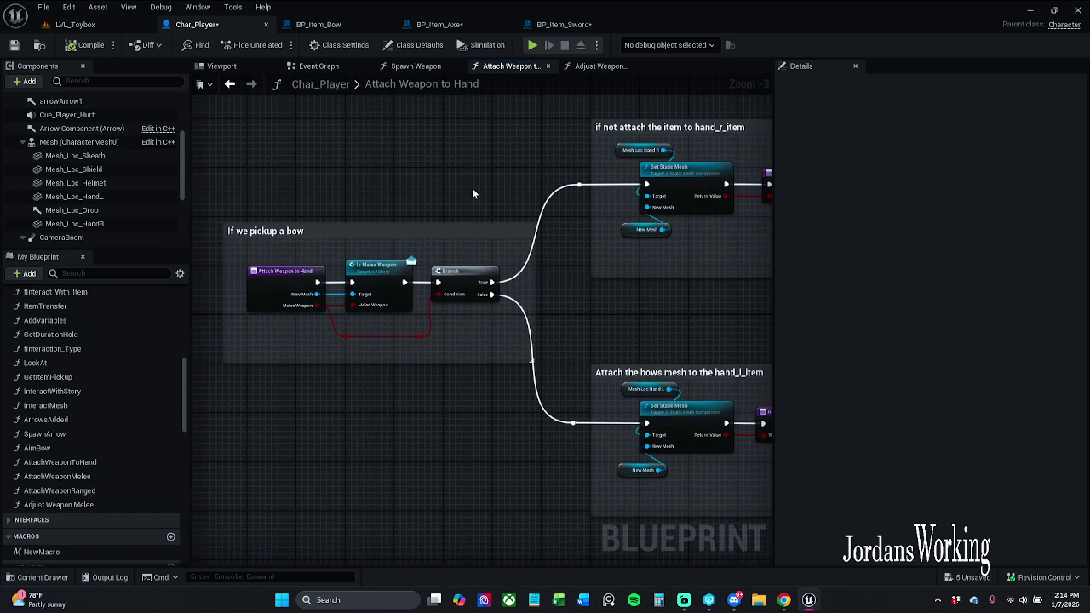
click(369, 242)
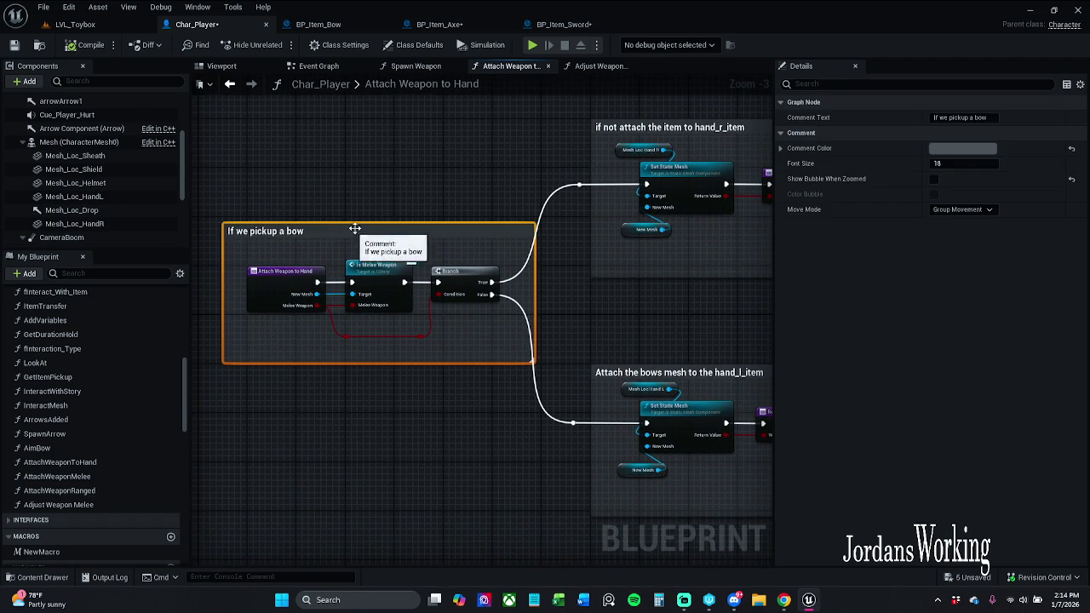
key(Return)
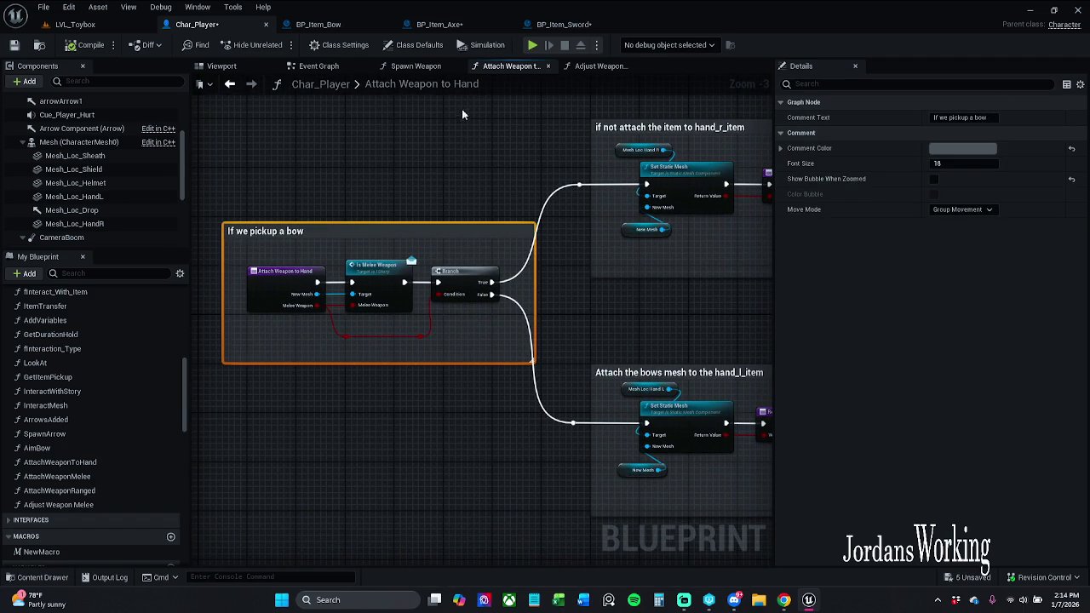
click(988, 119)
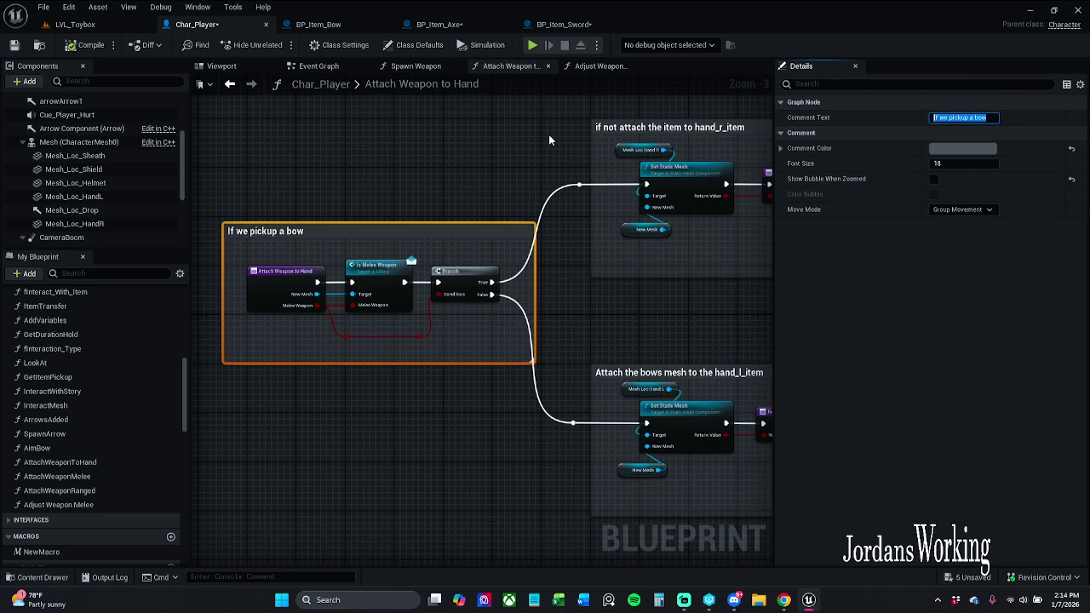
text(What type of )
text(weapon a)
text(re we mak)
text(ing)
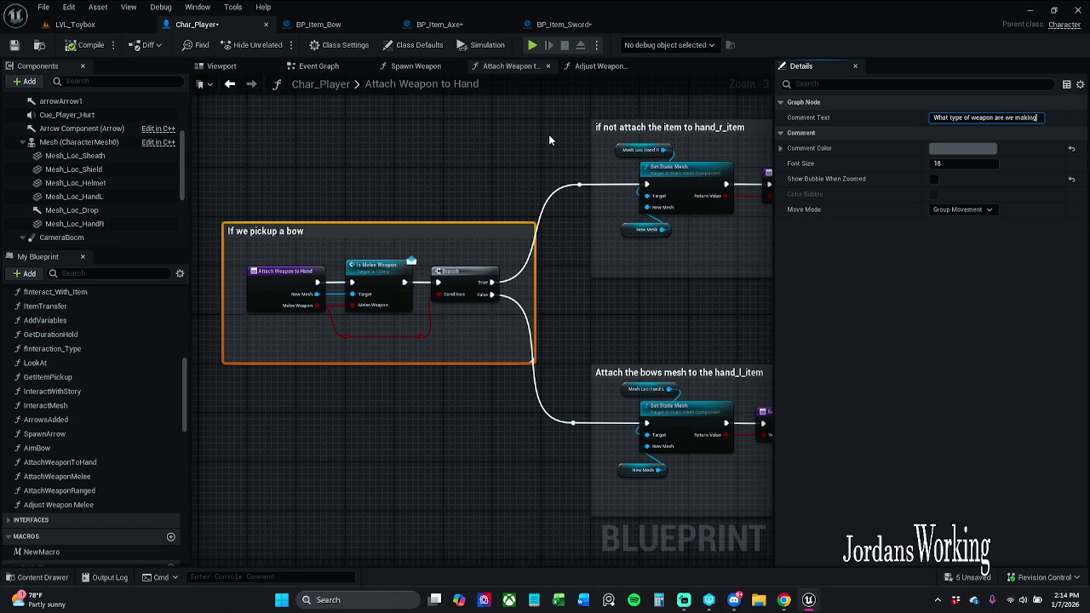
key(Return)
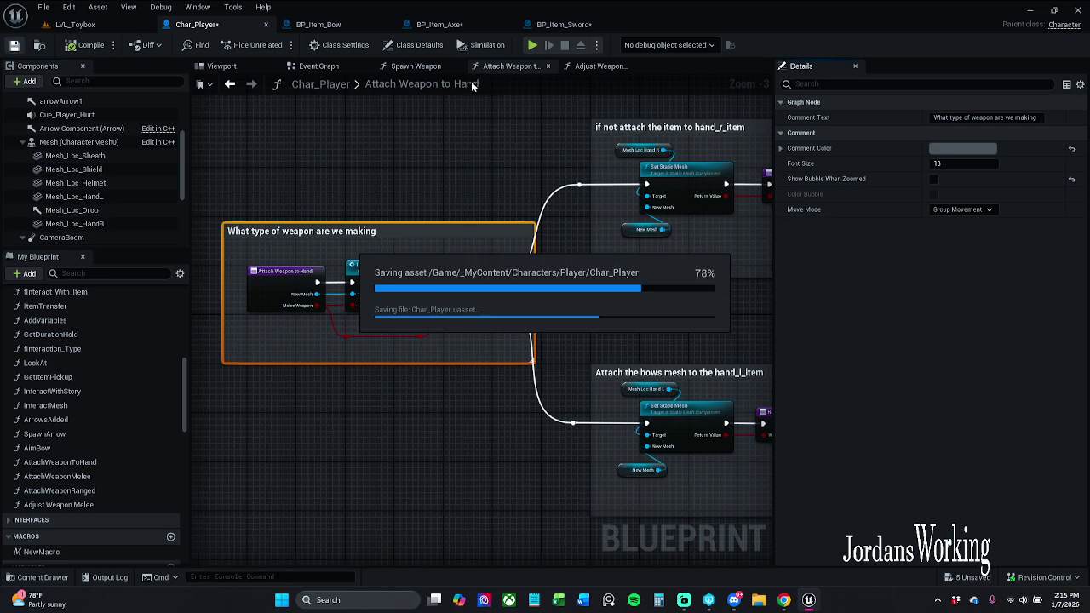
Remove the Adjust Weapon Melee node from the Spawn Weapon graph and save Char_Player
click(424, 70)
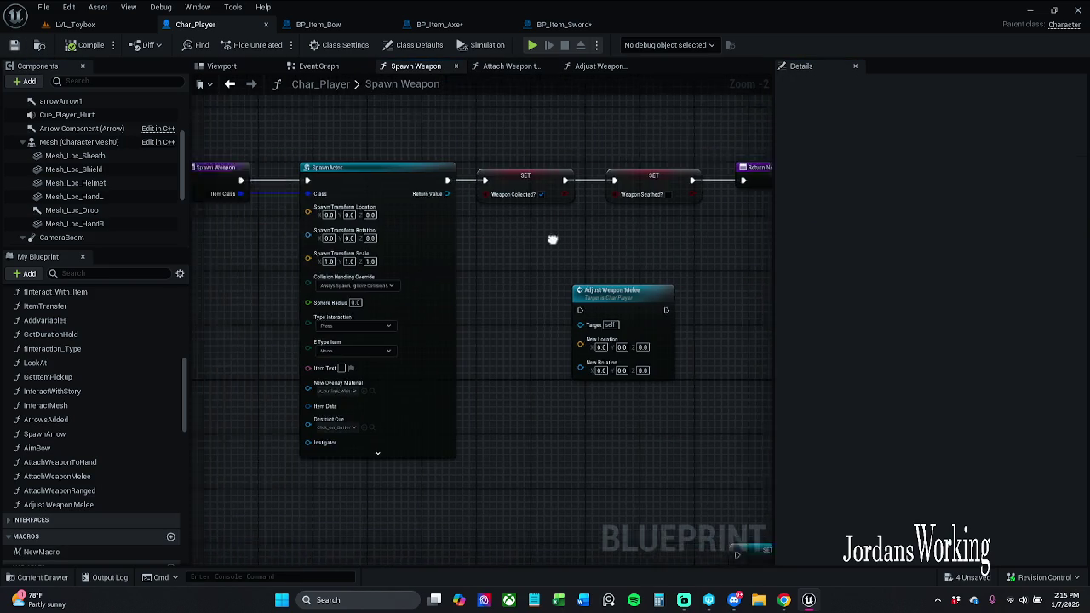
drag(482, 235, 602, 378)
drag(475, 317, 492, 261)
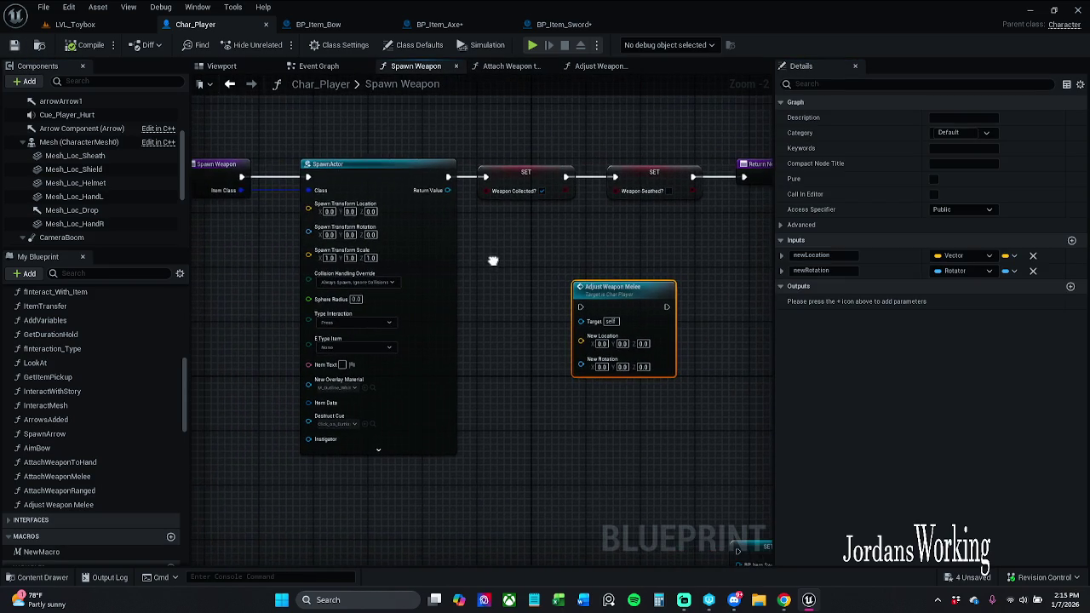
drag(238, 180, 248, 180)
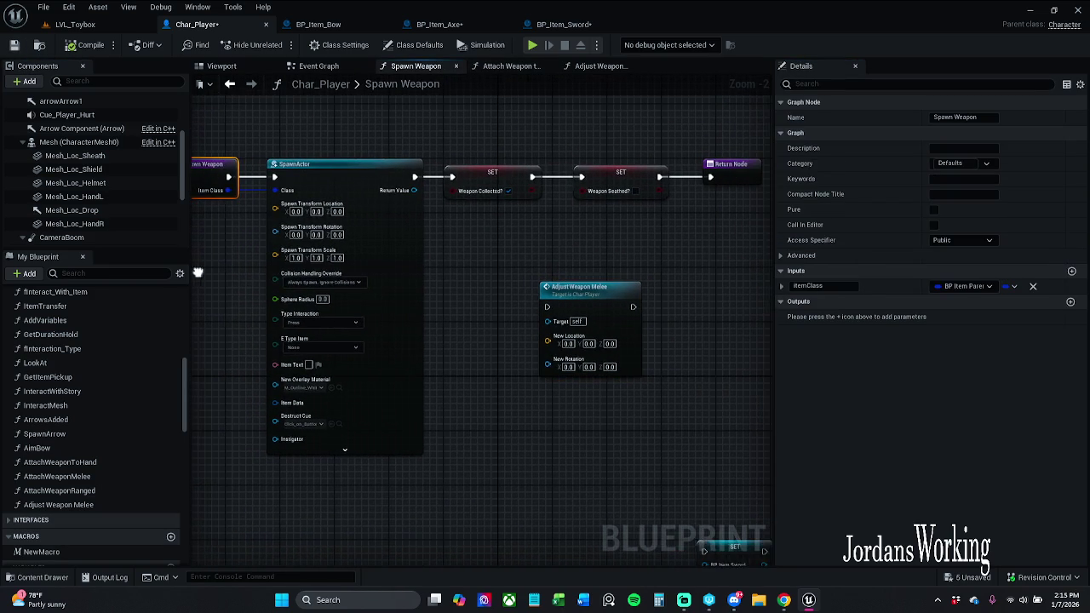
drag(526, 258, 657, 365)
key(Delete)
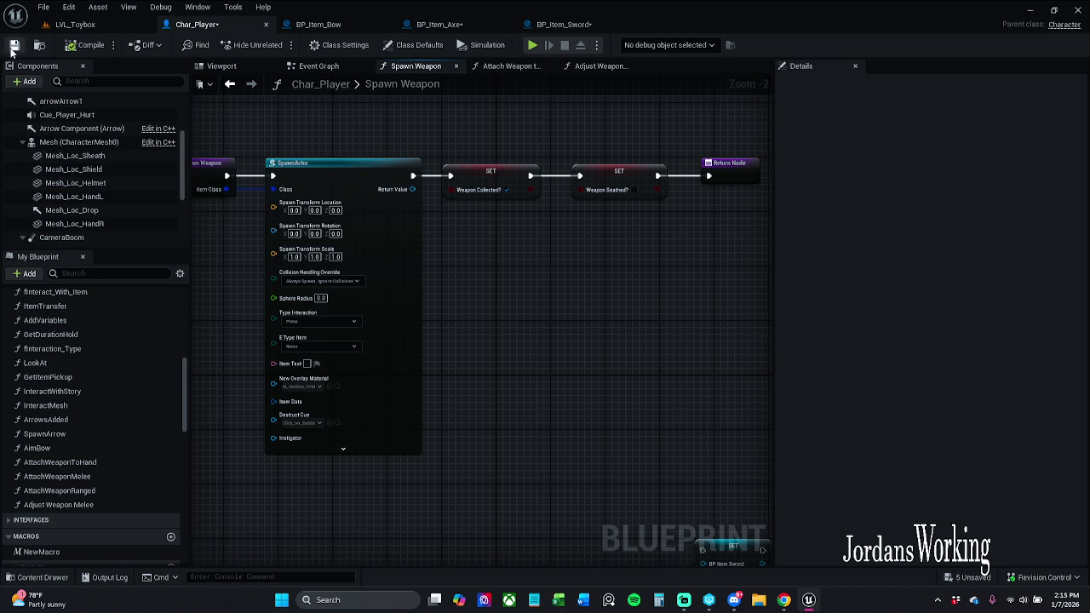
key(ctrl+s)
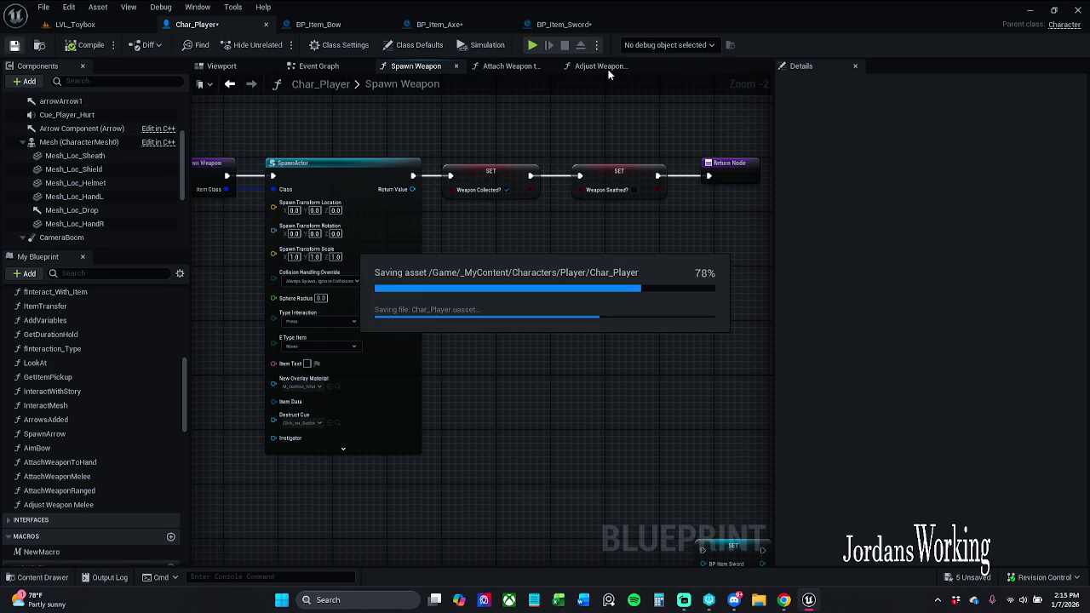
Review the Attach Weapon to Hand, Spawn Weapon and Event Graph tabs, lengthening the Event Graph comment box
click(549, 68)
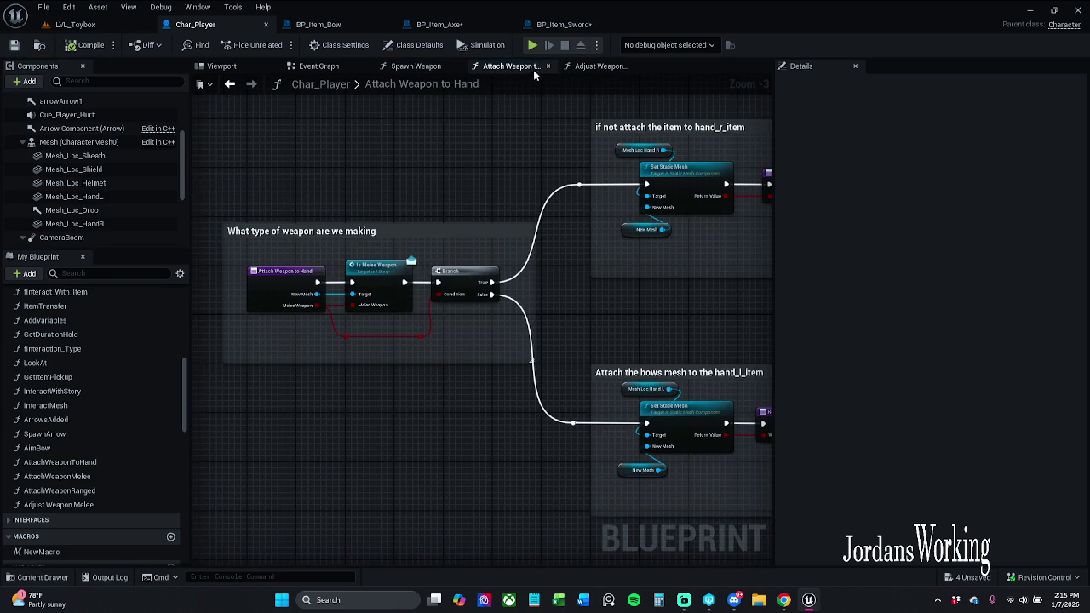
click(404, 68)
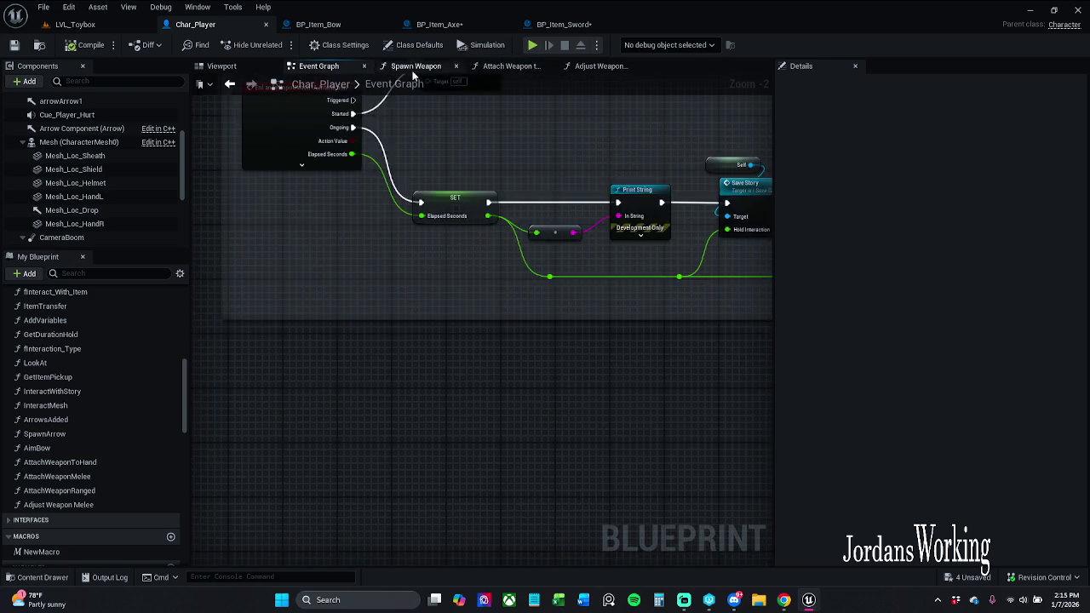
click(266, 68)
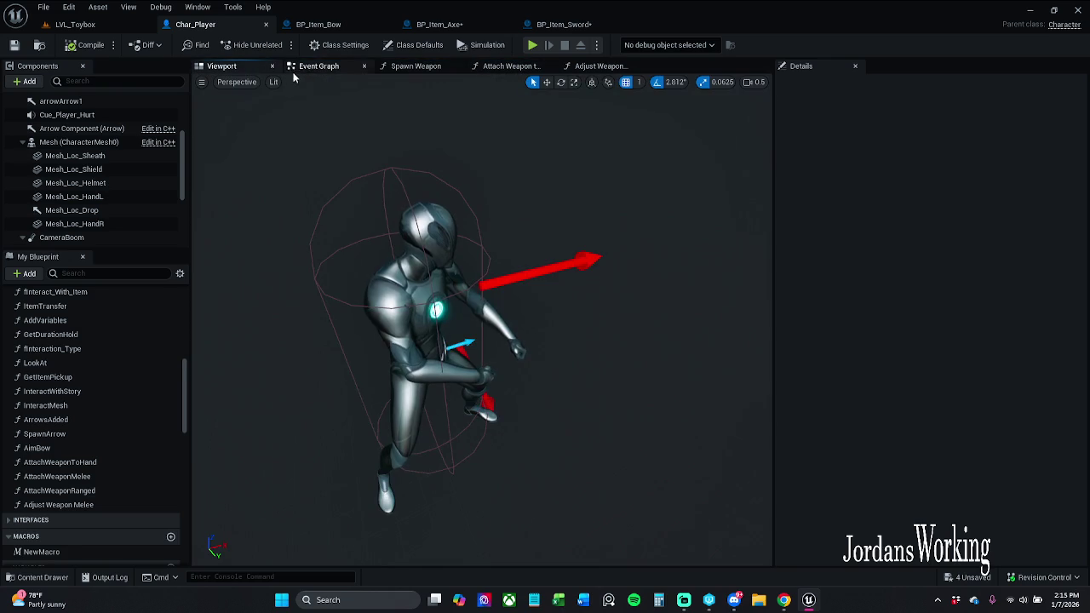
click(332, 68)
drag(413, 149, 419, 192)
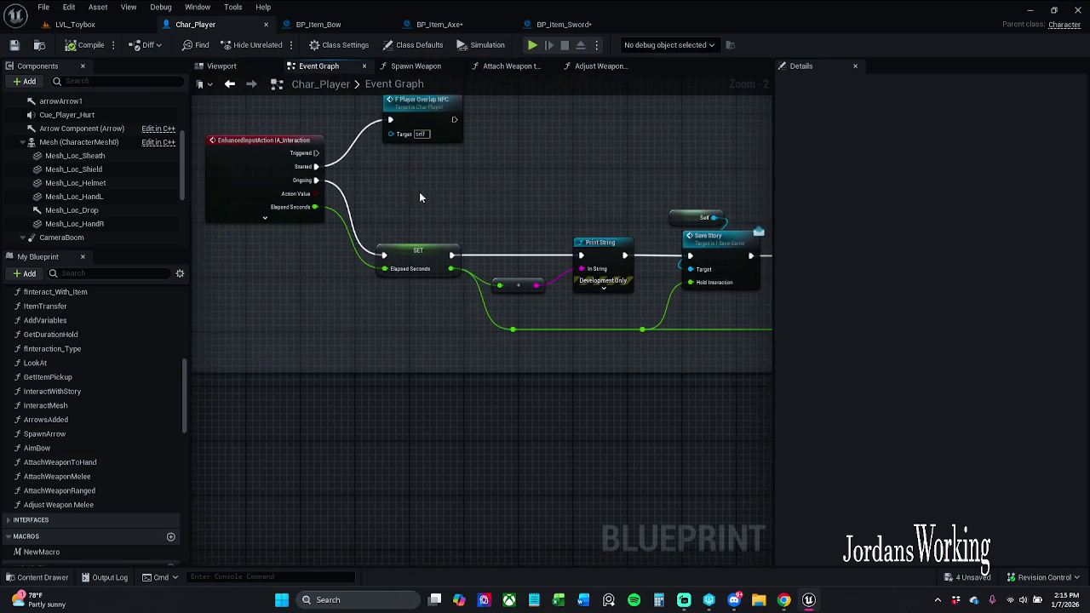
drag(411, 148, 415, 208)
click(515, 67)
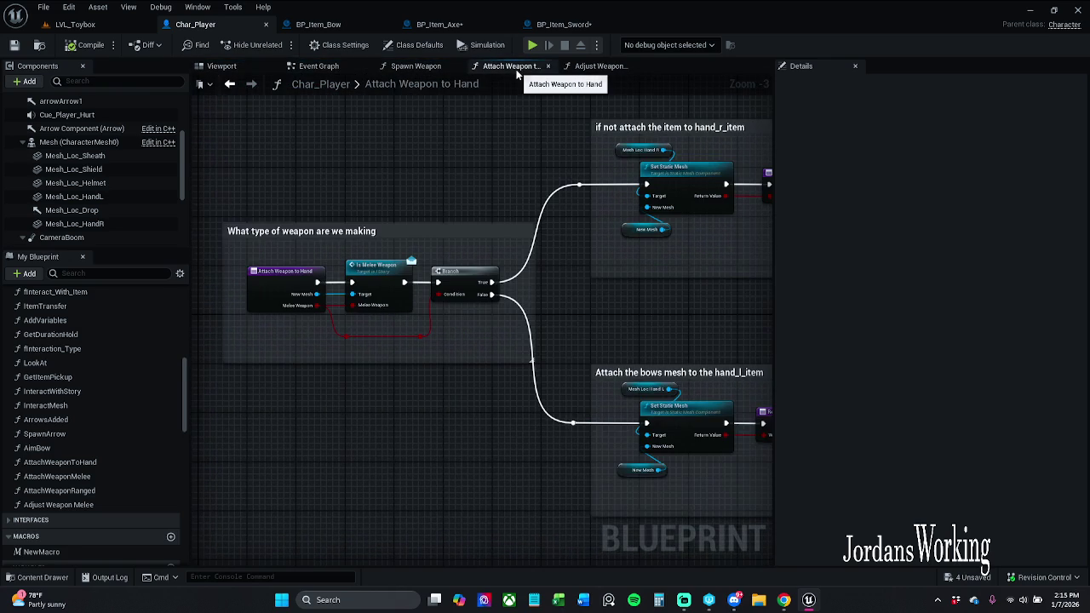
click(414, 68)
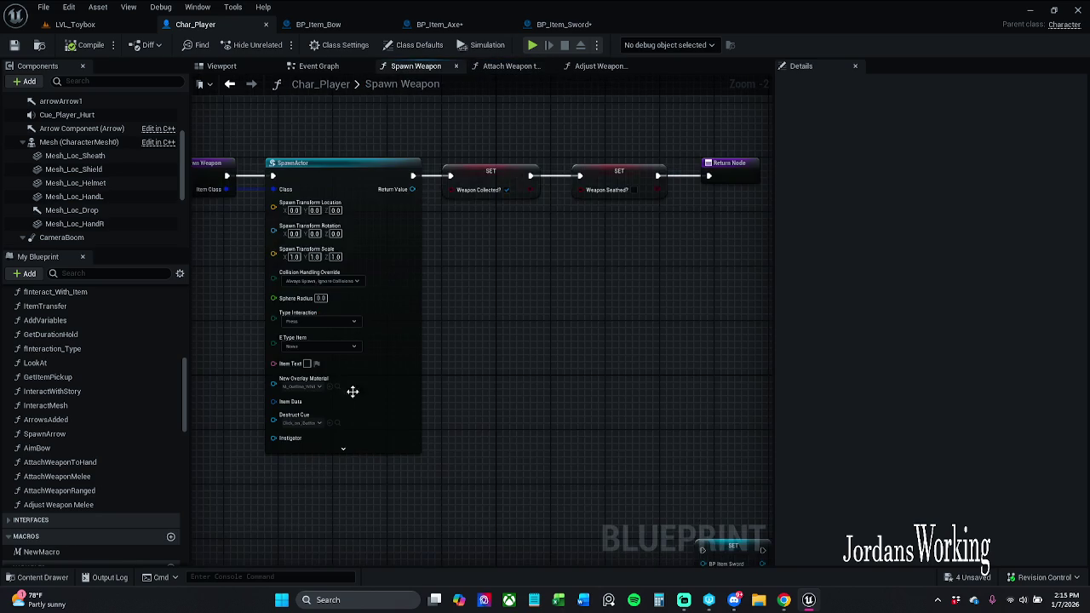
click(311, 67)
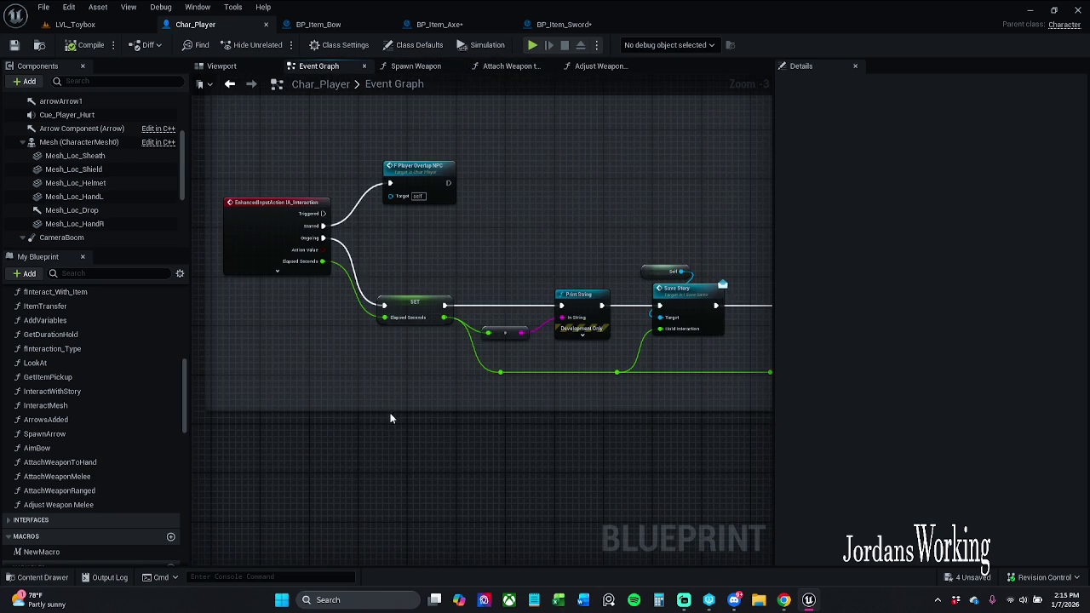
drag(390, 418, 393, 424)
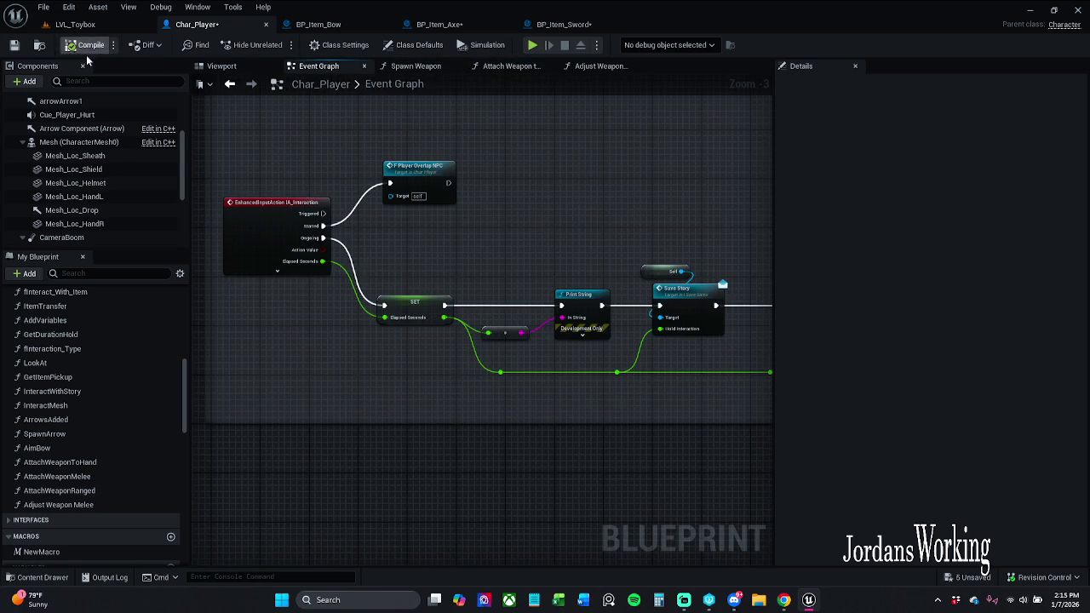
Inspect the SpawnActor node's advanced pins, then bring up the Adjust Weapon Melee function graph
click(417, 68)
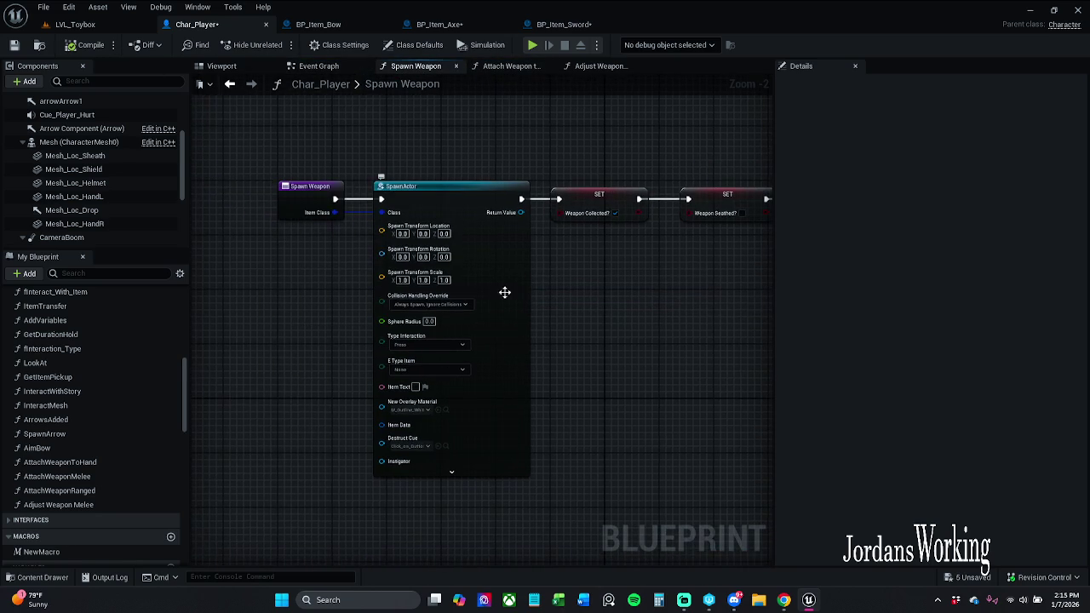
click(452, 473)
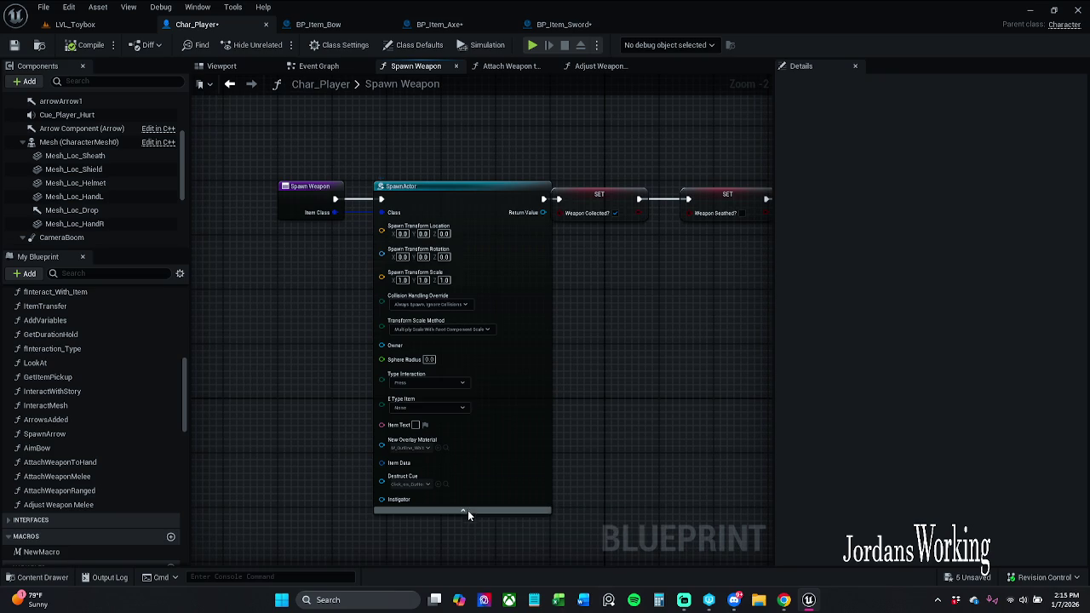
click(466, 510)
click(511, 66)
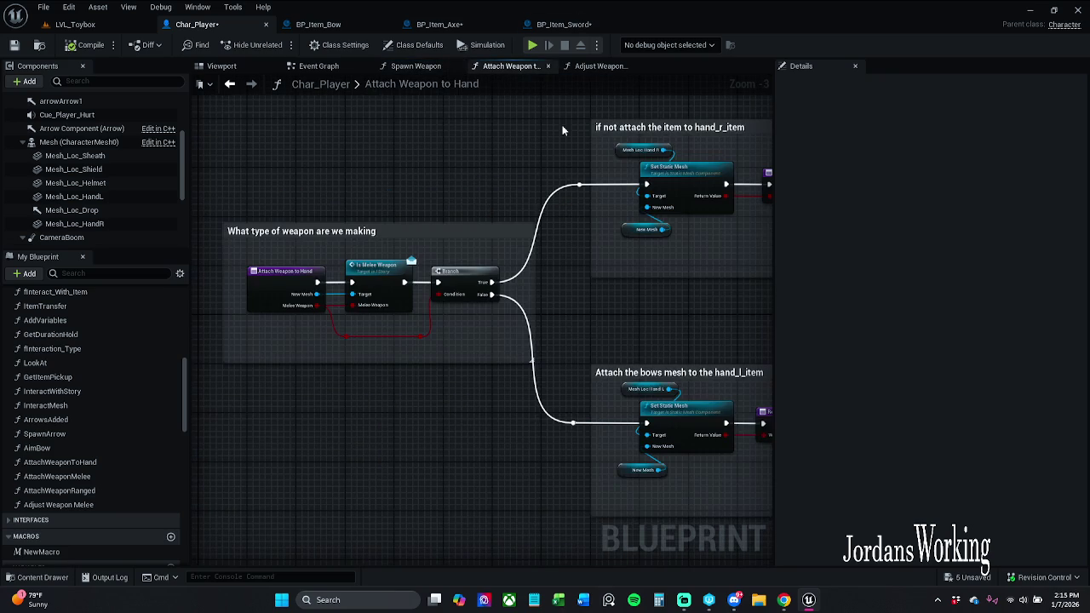
click(601, 67)
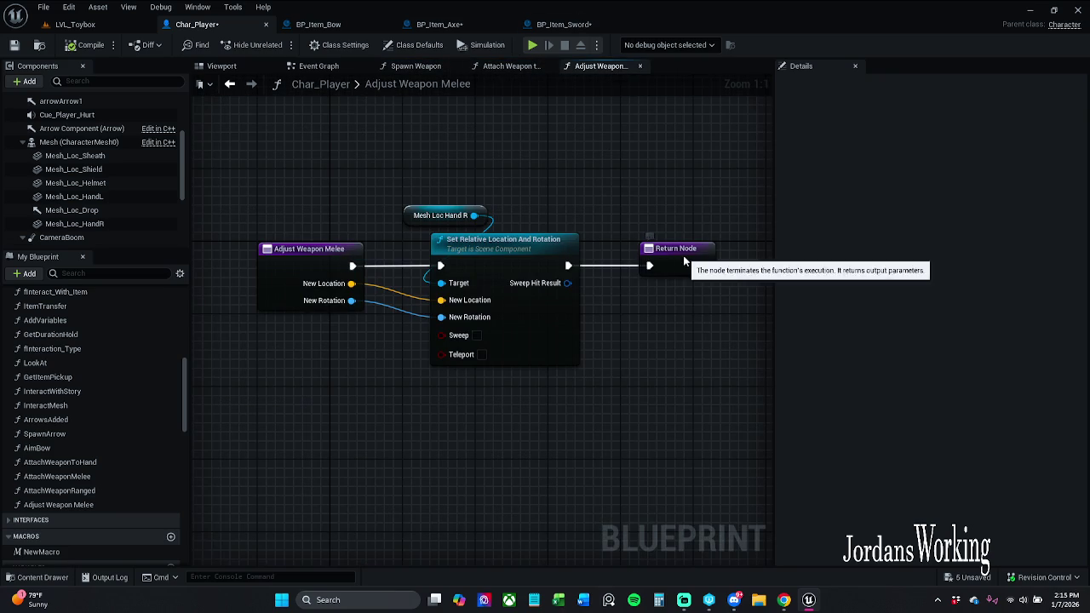
Shift the Return, Mesh Loc Hand R and Set Relative nodes left, then save Char_Player
drag(655, 251, 638, 251)
mouse_move(465, 179)
mouse_down()
mouse_move(546, 293)
mouse_move(536, 292)
mouse_up()
click(544, 178)
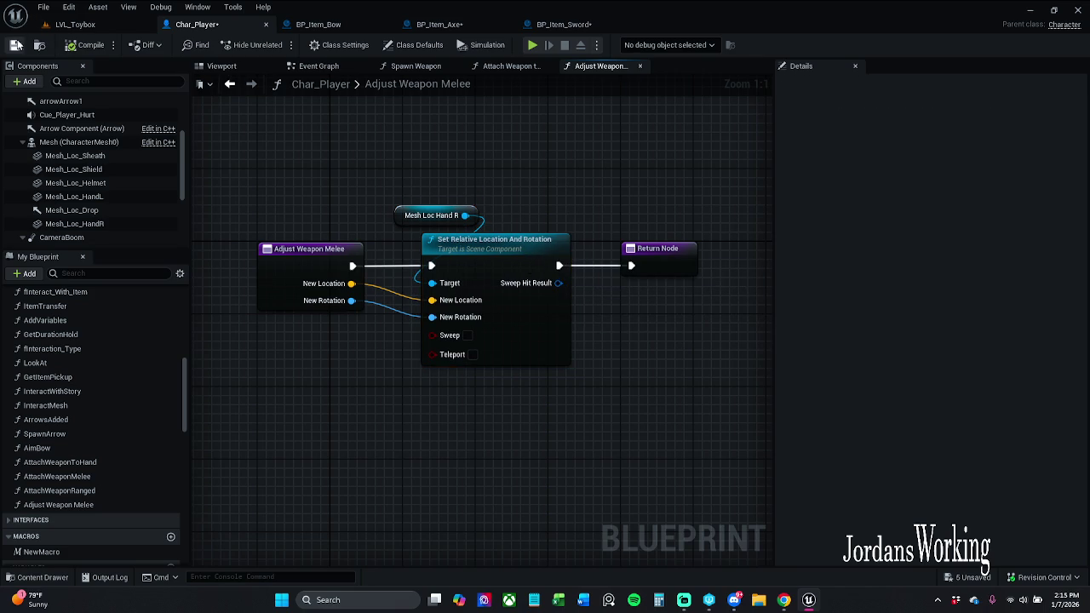
key(ctrl+s)
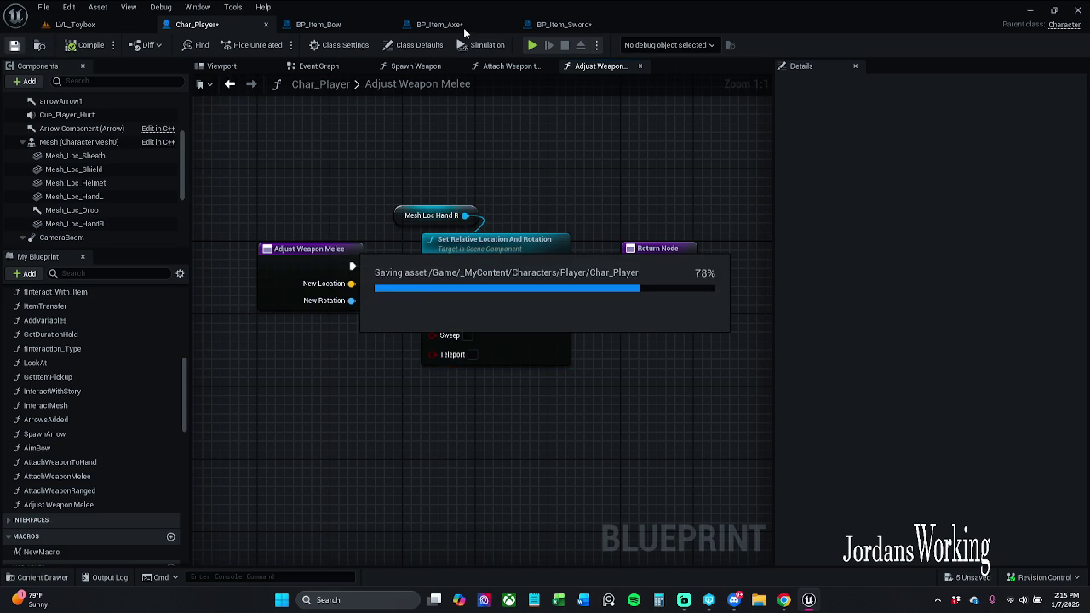
Save BP_Item_Sword, look over BP_Item_Axe, and return to Char_Player
click(562, 24)
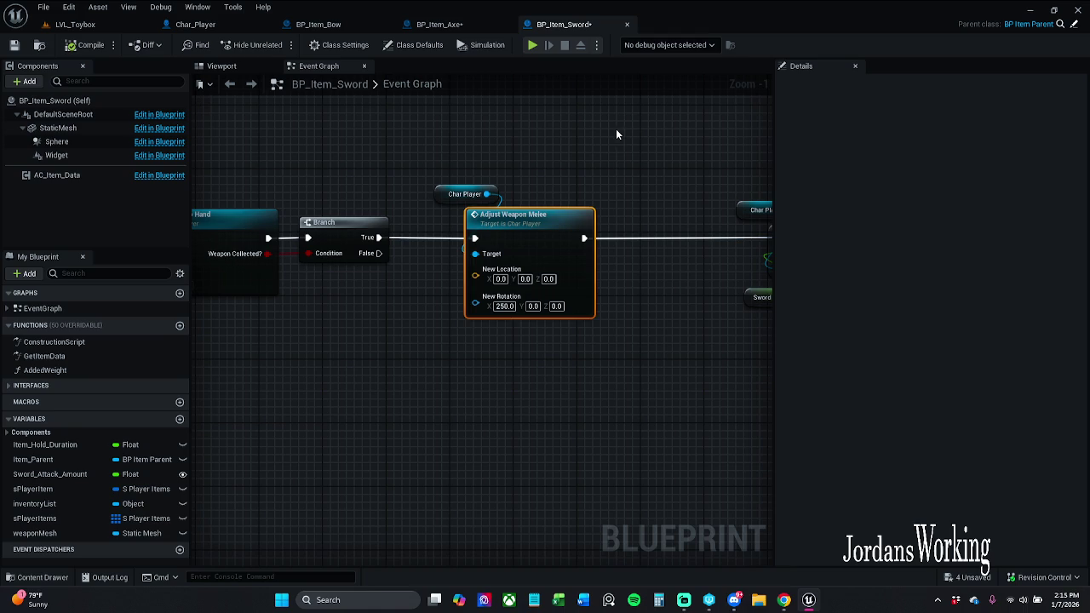
key(ctrl+s)
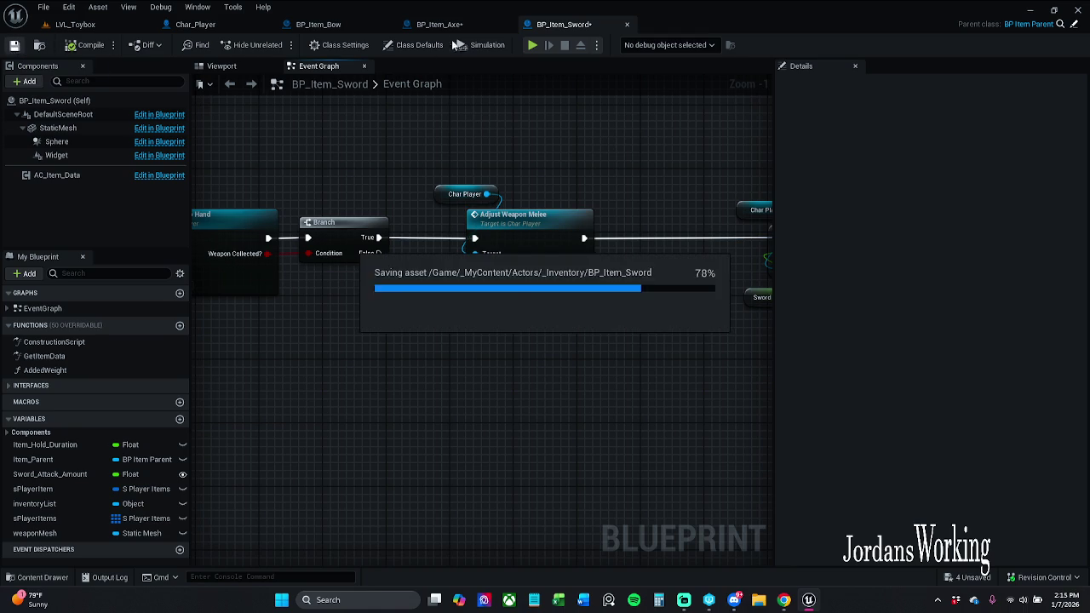
click(439, 23)
scroll(479, 255, down, 1)
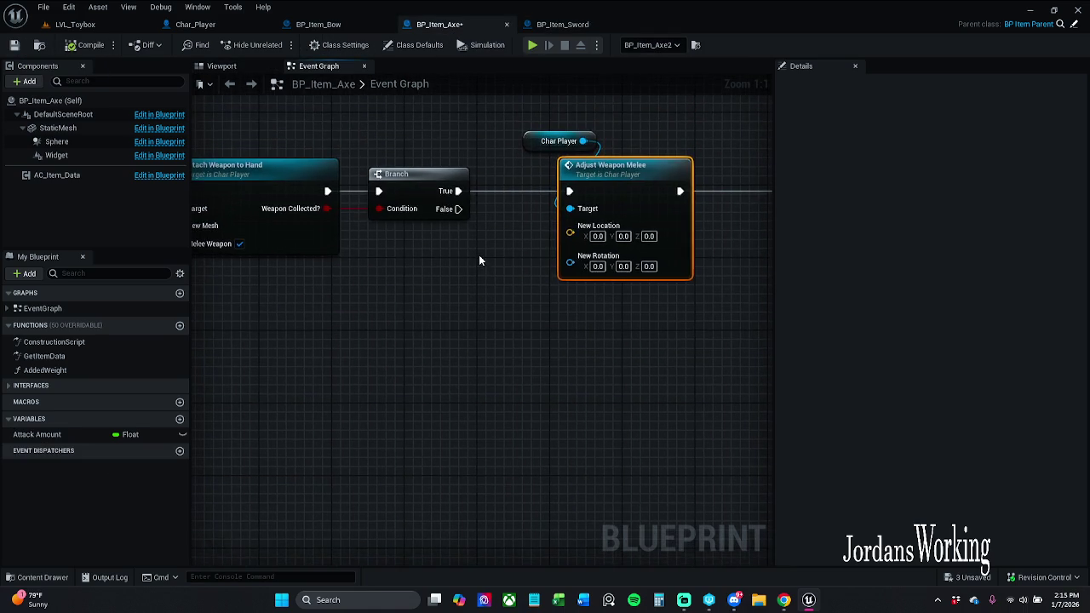
click(195, 24)
Give Mesh_Loc_HandR the SM_Axe mesh and move and rotate it into the hand
click(232, 68)
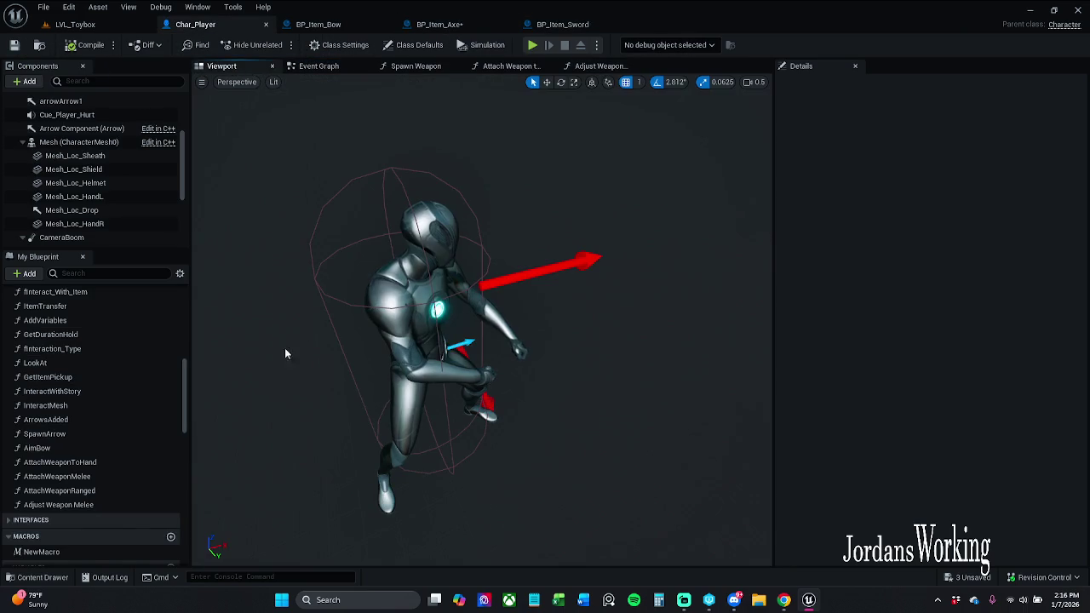
click(85, 223)
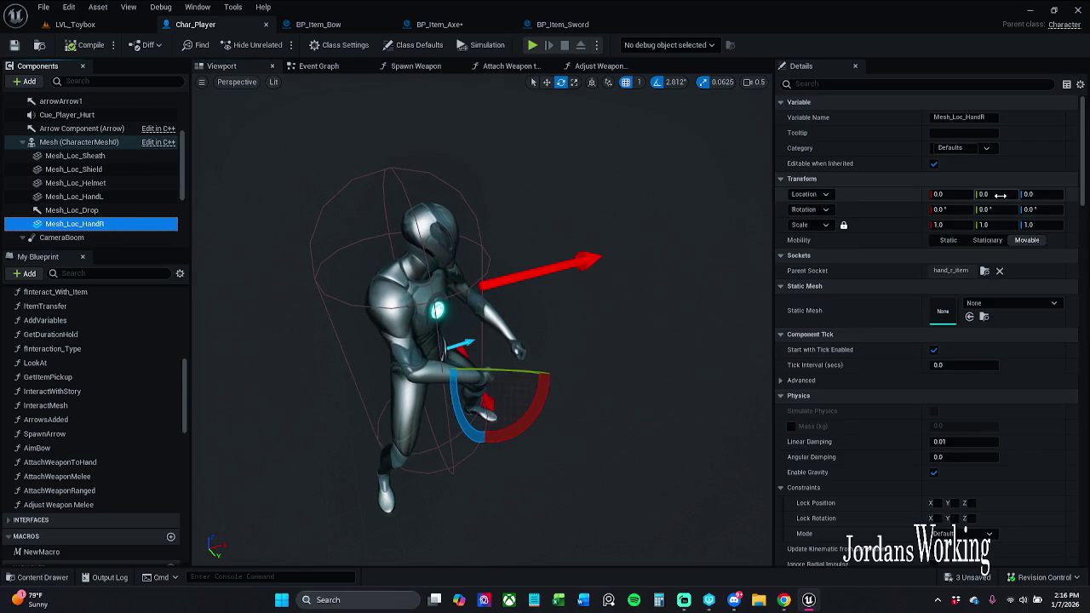
click(1016, 303)
text(axe)
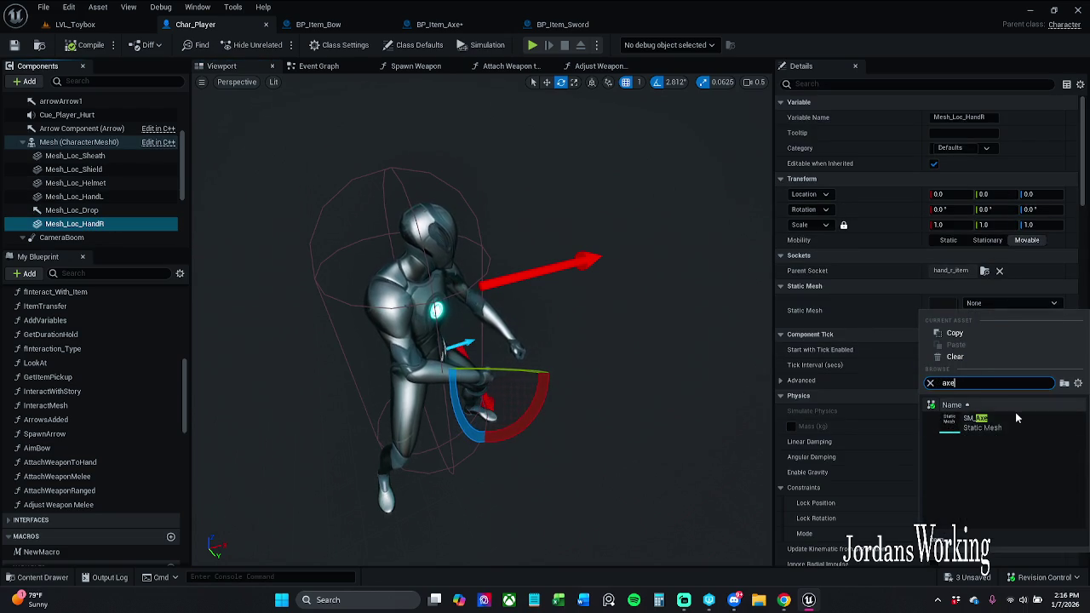
click(1015, 414)
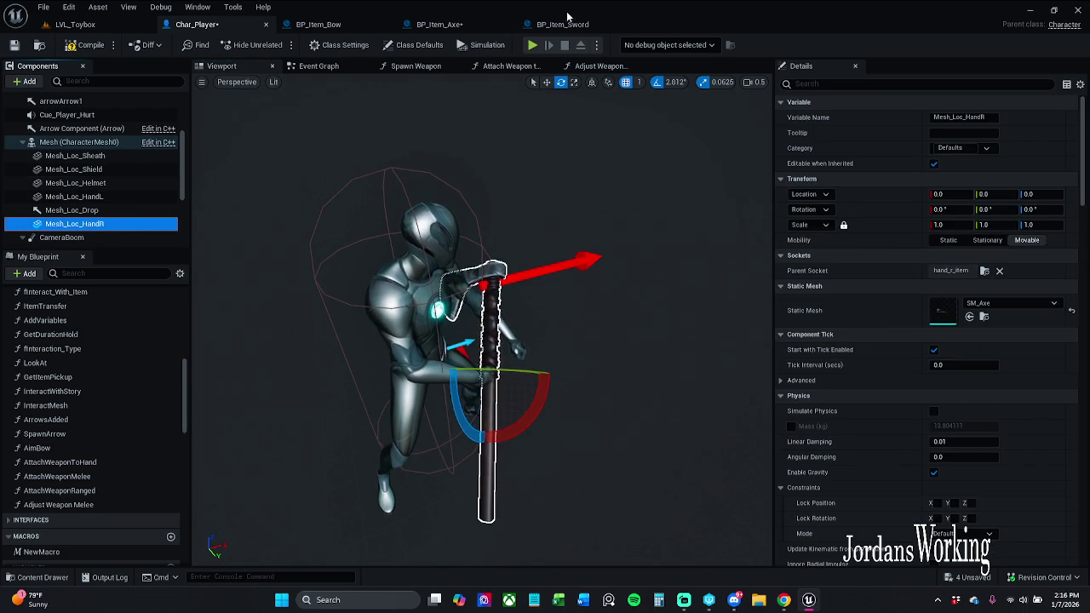
mouse_move(550, 322)
mouse_down()
mouse_move(512, 351)
mouse_move(508, 338)
mouse_move(567, 283)
mouse_up()
key(e)
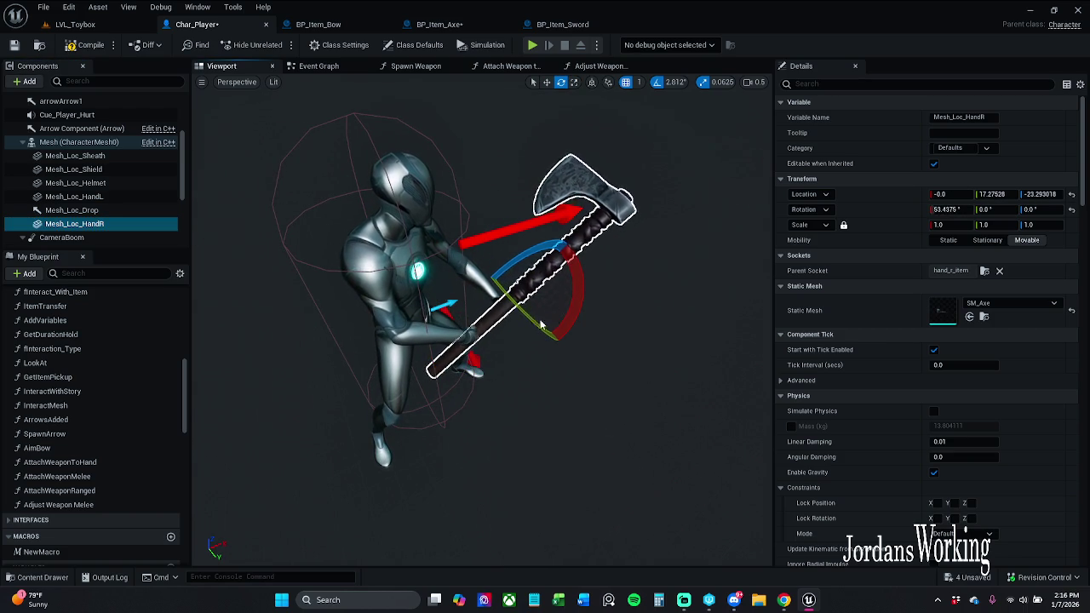
mouse_move(540, 325)
mouse_down()
mouse_move(560, 344)
mouse_move(596, 315)
mouse_up()
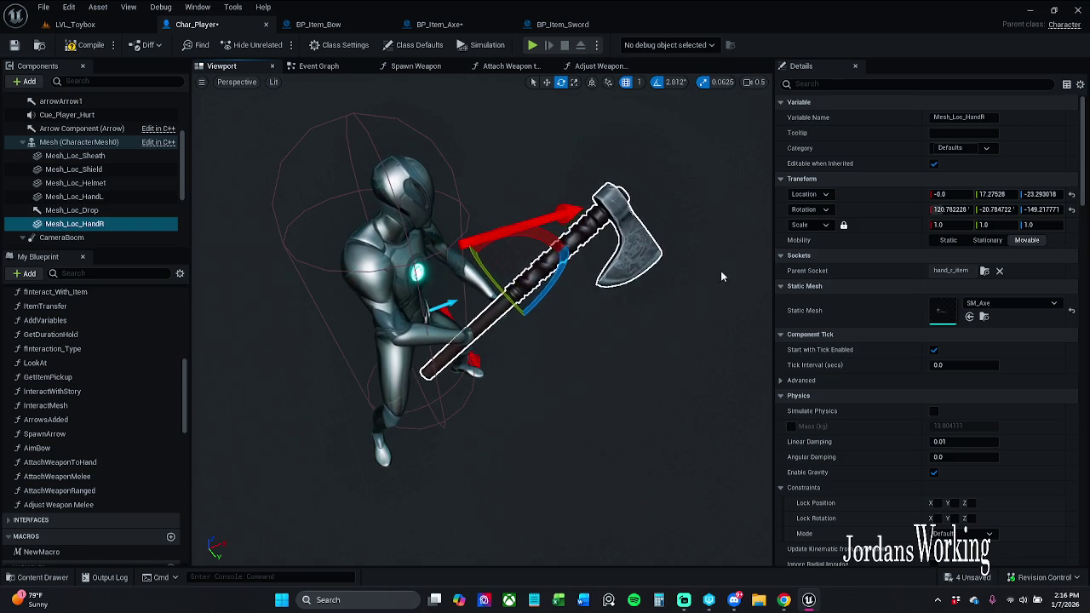
Copy the axe's location and full Transform values from the Details panel
right_click(911, 195)
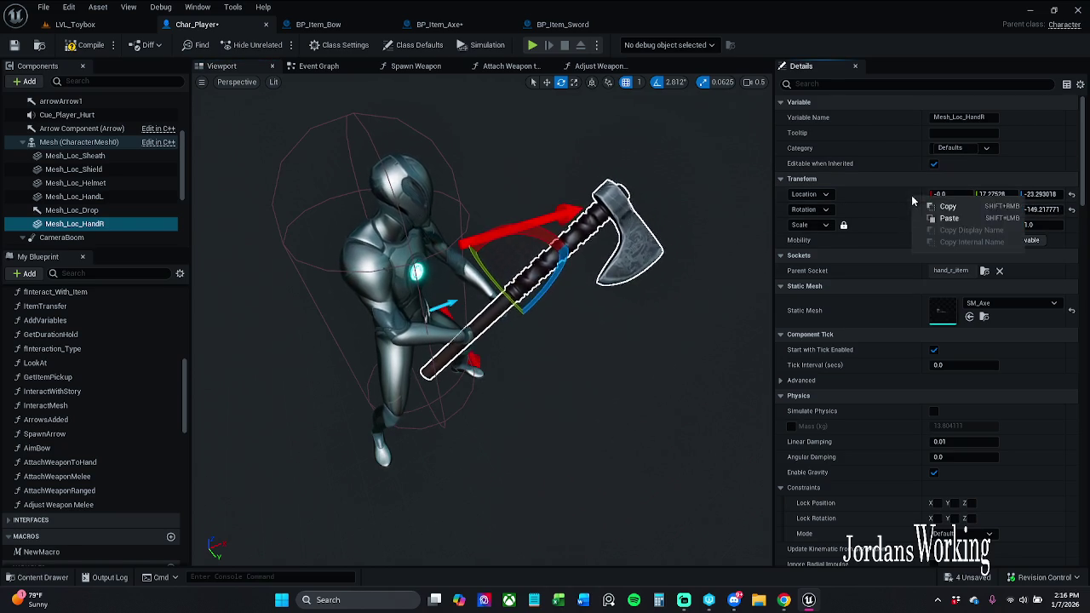
click(948, 207)
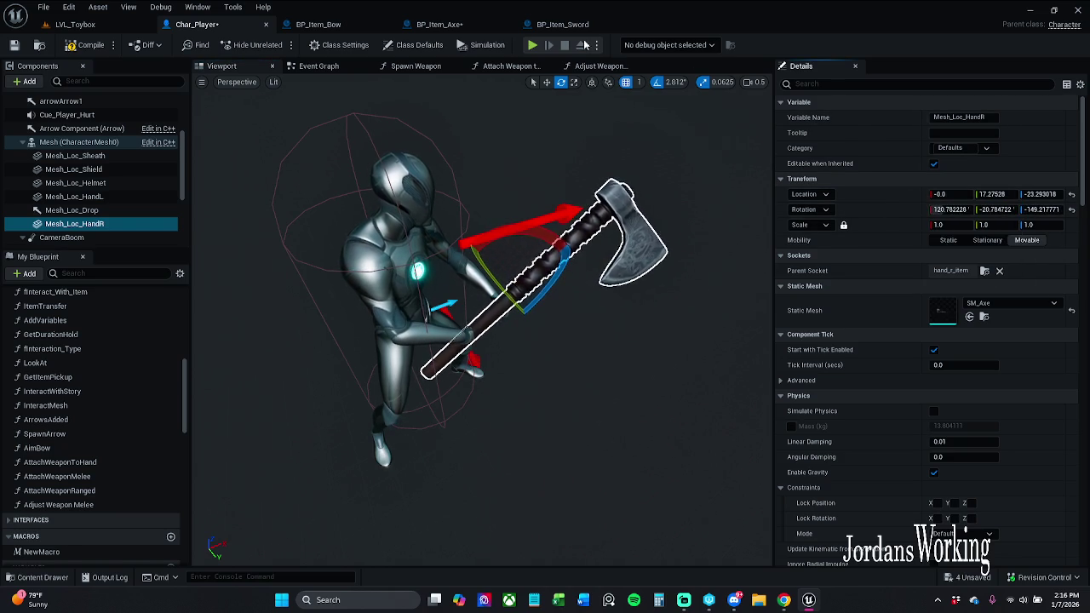
right_click(888, 176)
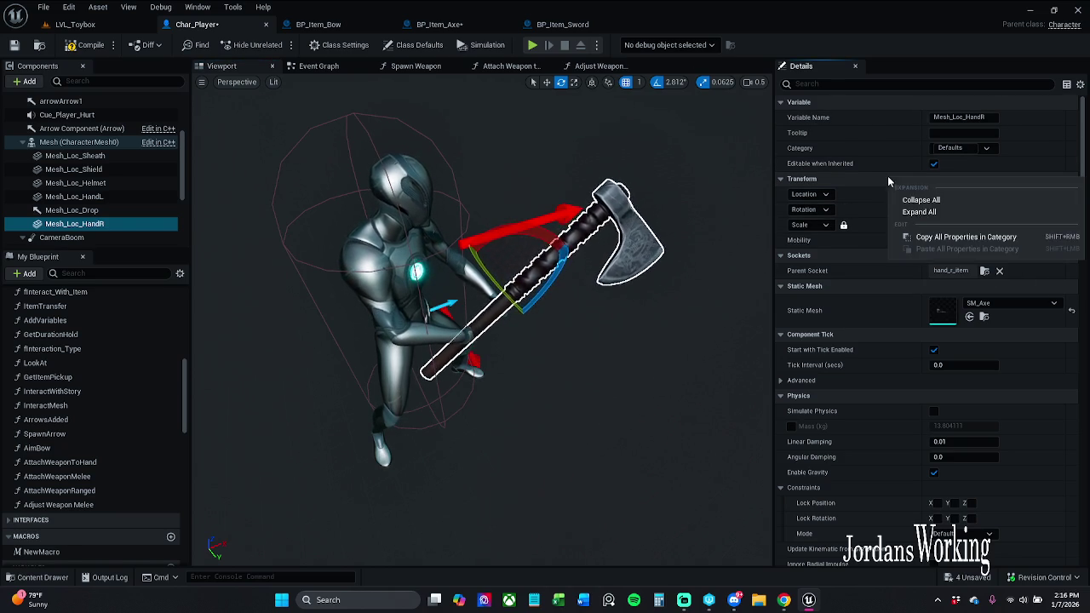
click(951, 242)
Add a comment in BP_Item_Axe's graph holding the pasted transform, widened to show all text
click(565, 27)
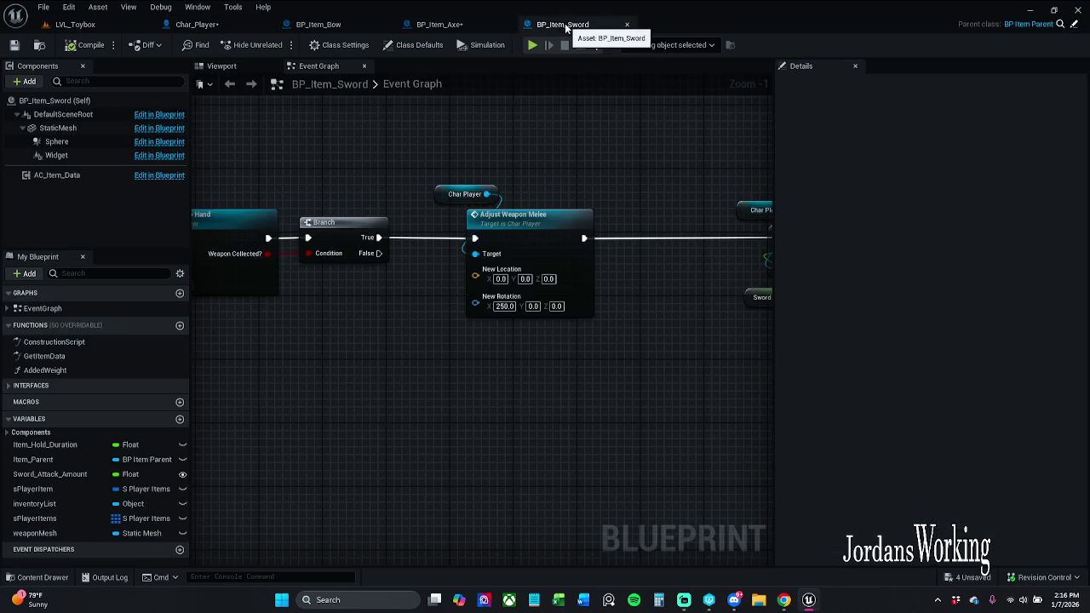
click(434, 26)
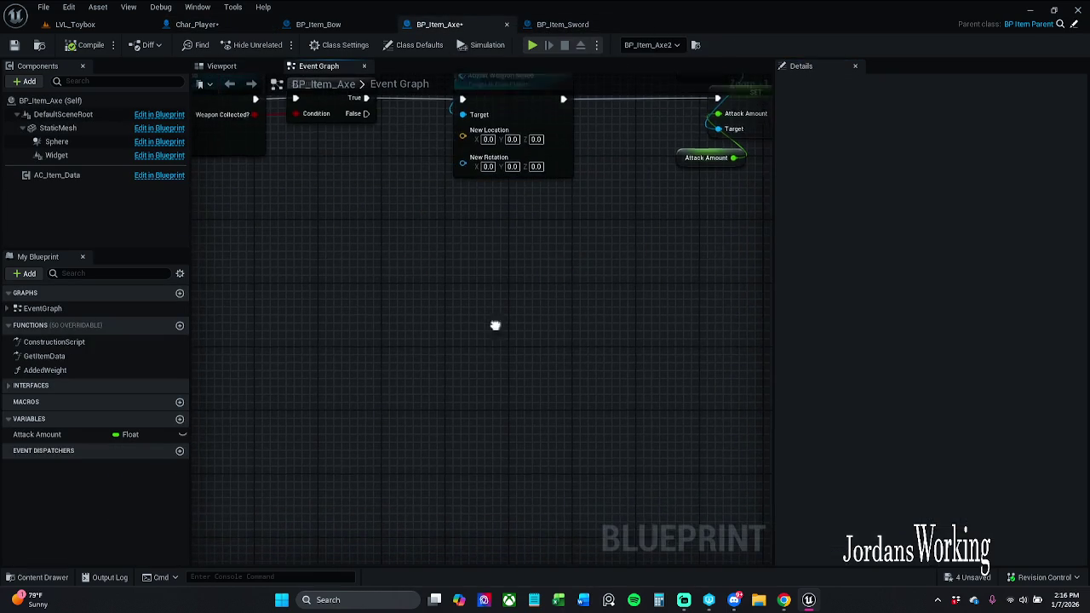
key(c)
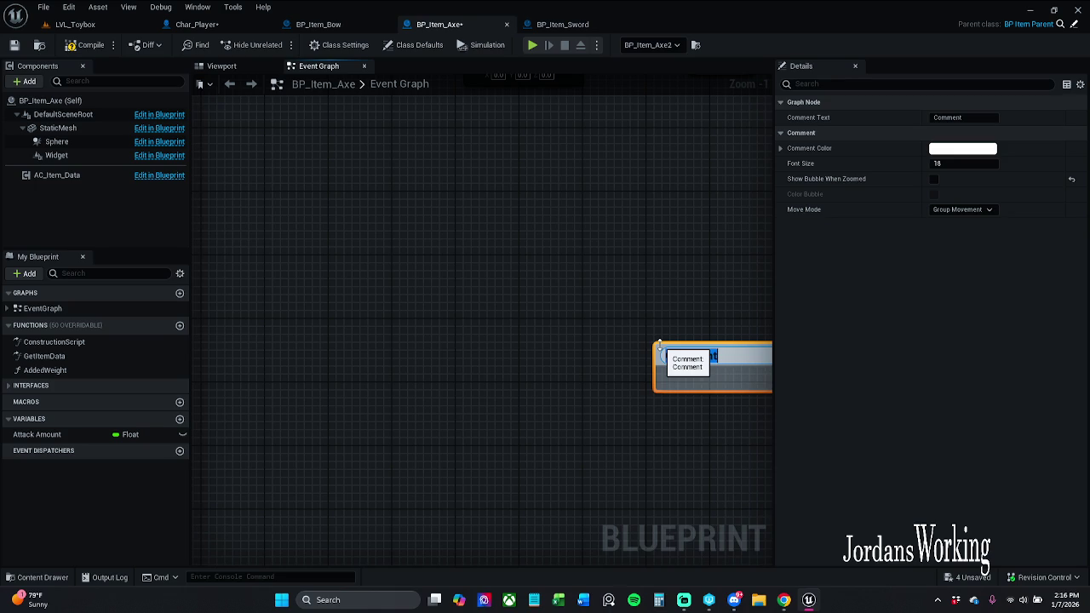
key(ctrl+v)
mouse_move(659, 344)
mouse_down()
mouse_move(672, 270)
mouse_move(557, 192)
mouse_up()
scroll(556, 192, down, 2)
click(622, 200)
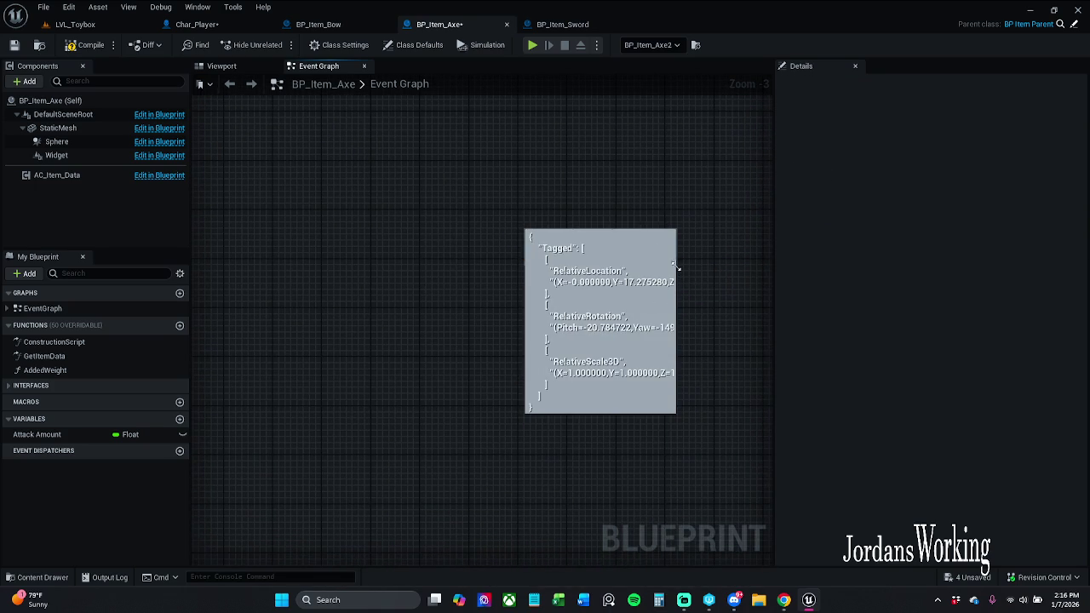
mouse_move(675, 266)
mouse_down()
mouse_move(766, 424)
mouse_move(795, 448)
mouse_move(803, 428)
mouse_move(585, 391)
mouse_up()
Bring the Adjust Weapon Melee node into view and begin editing the comment at its Y value
scroll(550, 308, down, 3)
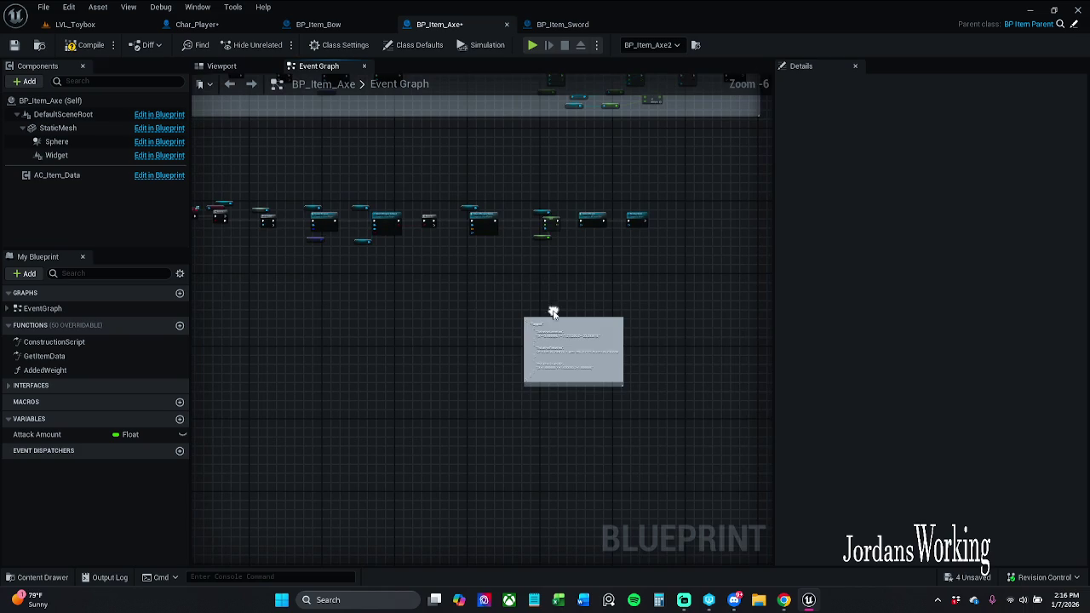
click(541, 304)
scroll(476, 270, up, 4)
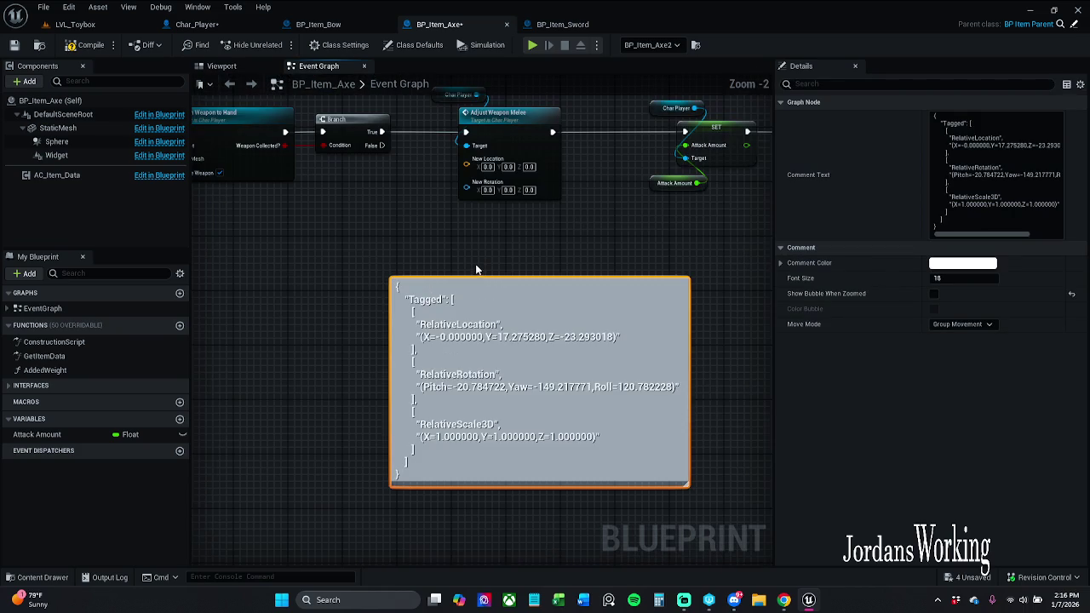
drag(482, 269, 476, 341)
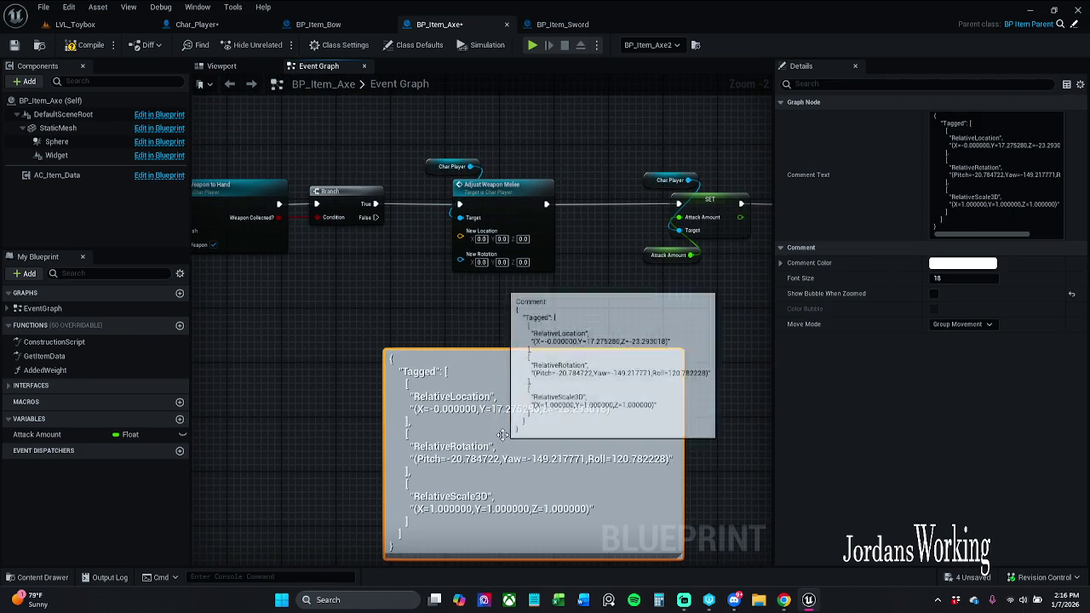
double_click(505, 419)
click(484, 408)
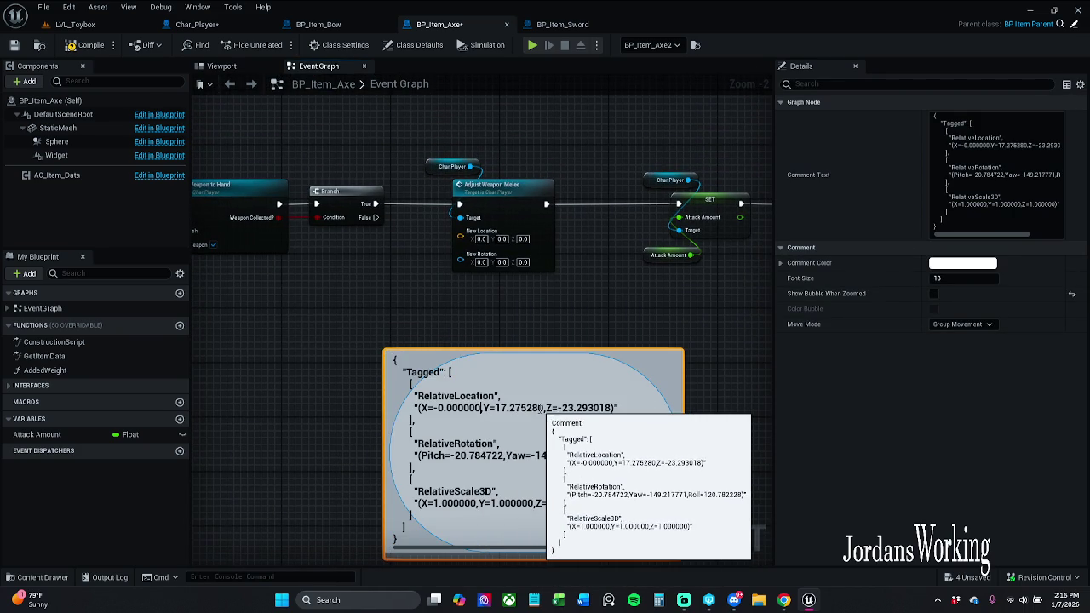
Move the Y location 17.27528 from the comment into New Location Y
mouse_move(545, 408)
mouse_down()
mouse_move(619, 408)
mouse_move(496, 408)
mouse_up()
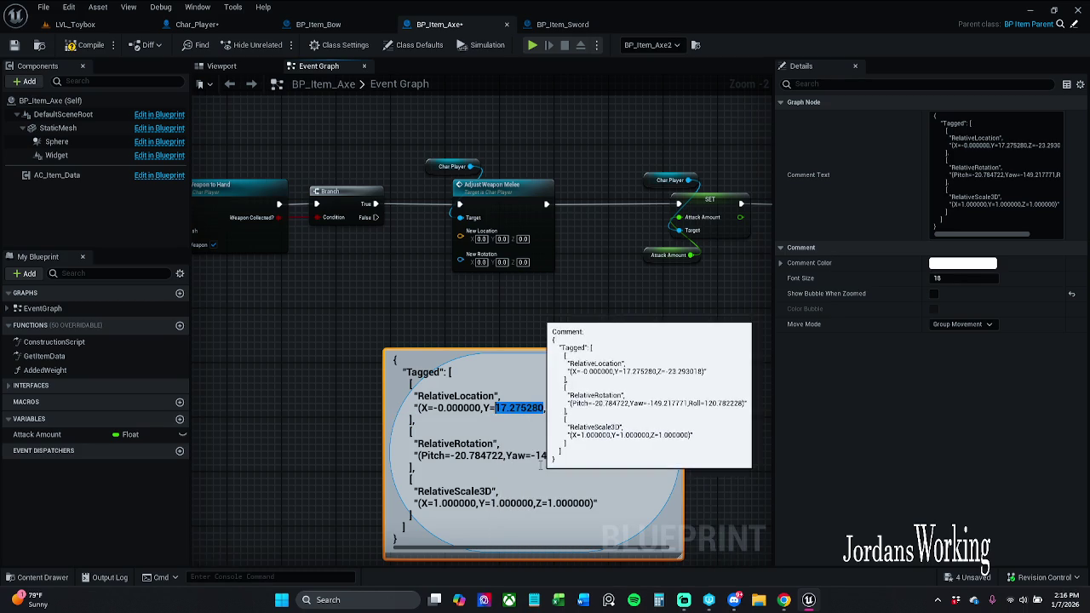
key(BackSpace)
key(Return)
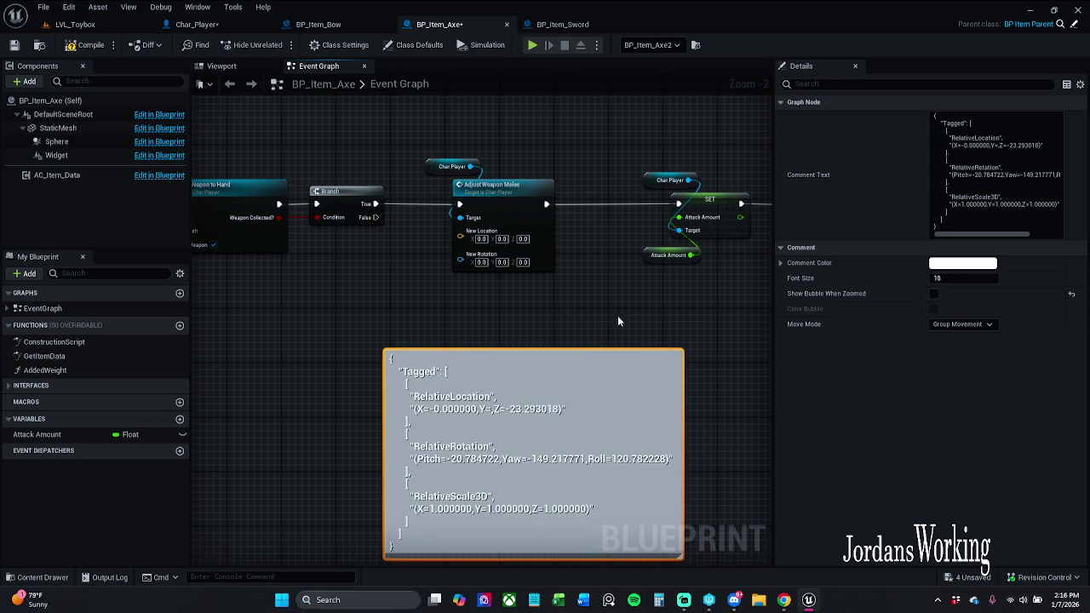
click(502, 240)
key(ctrl+v)
key(Return)
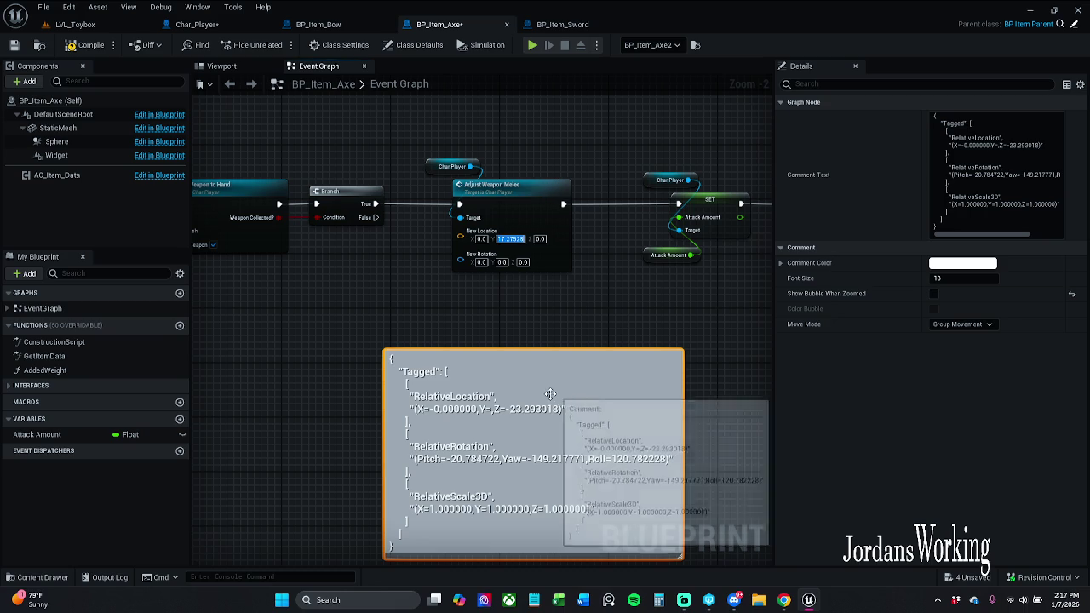
Move the Z location -23.293018 from the comment into New Location Z
double_click(582, 422)
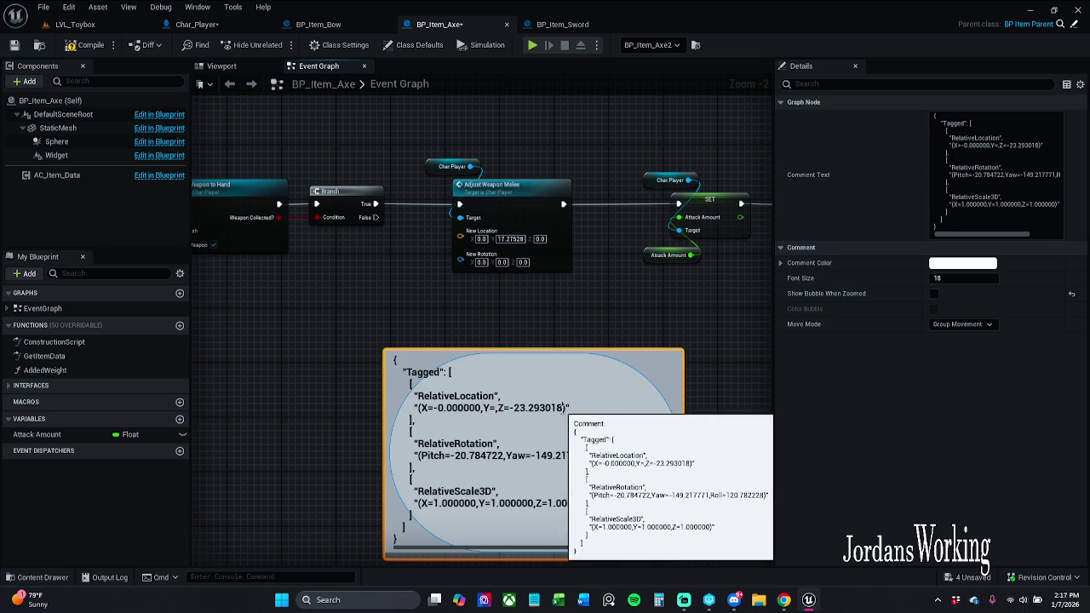
drag(563, 408, 522, 409)
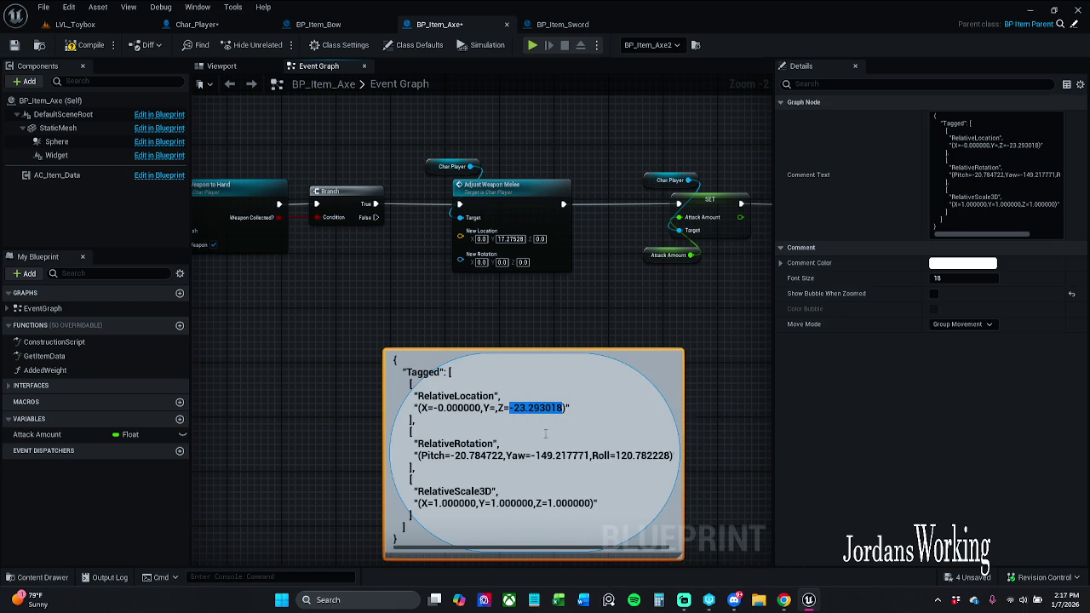
key(BackSpace)
key(BackSpace)
key(BackSpace)
click(560, 317)
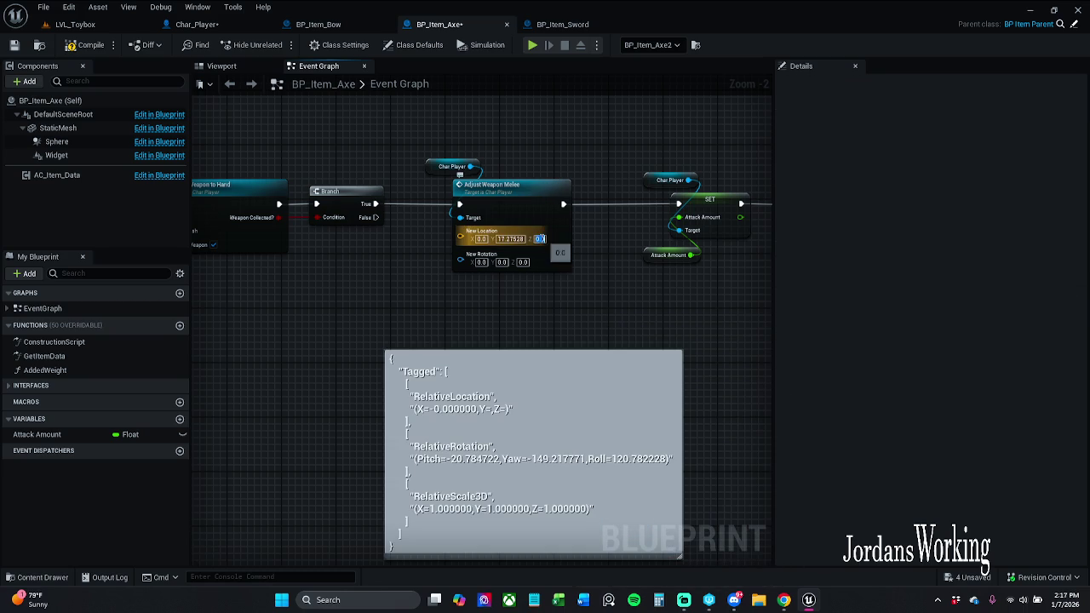
key(ctrl+v)
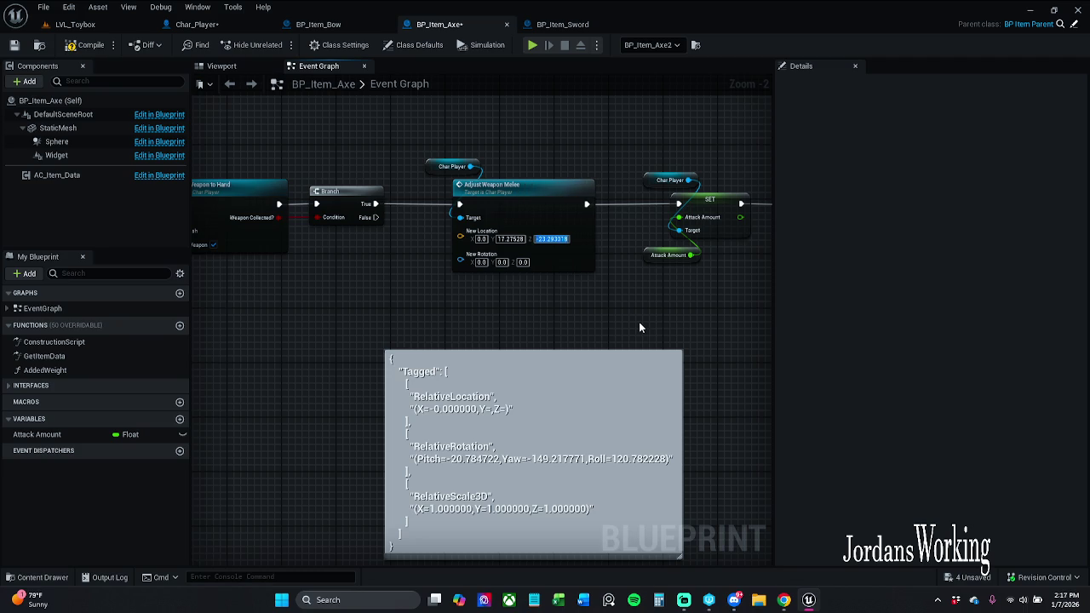
Clear the Pitch value out of the comment box
click(579, 394)
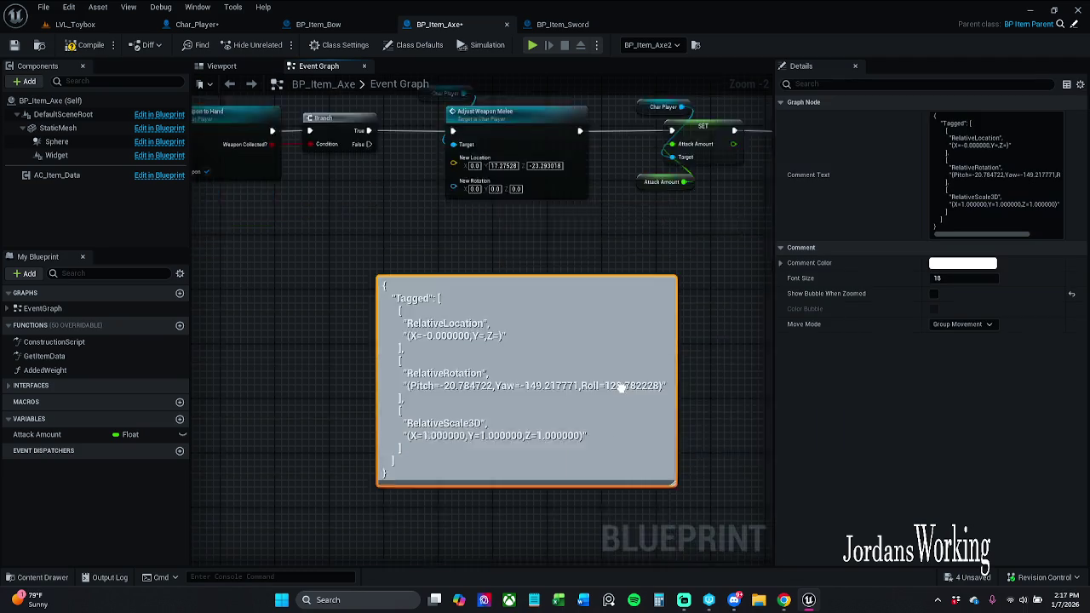
scroll(428, 298, up, 1)
scroll(429, 299, up, 1)
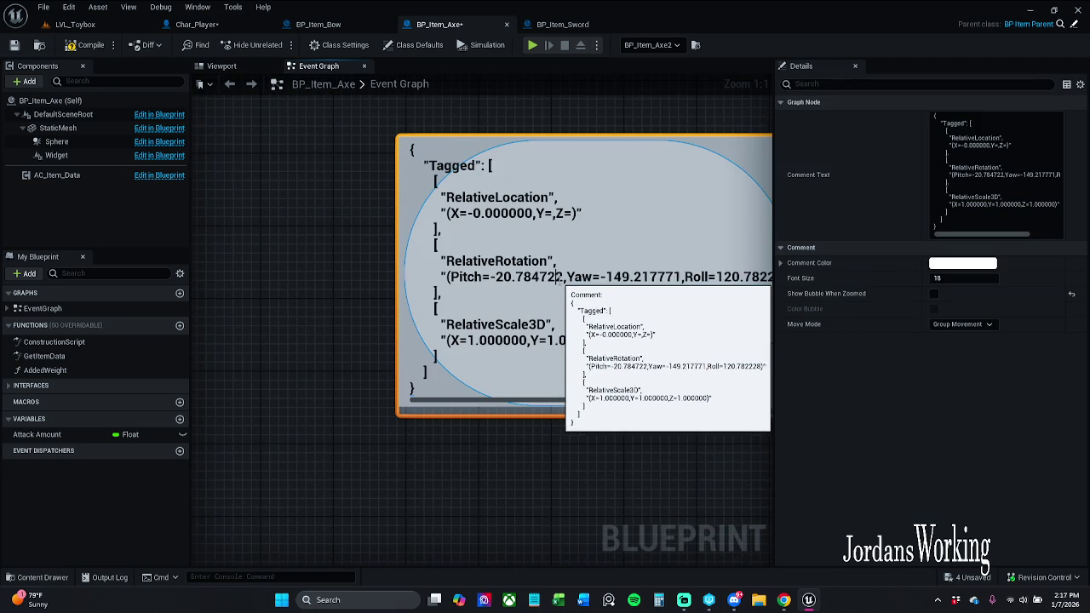
drag(562, 277, 491, 279)
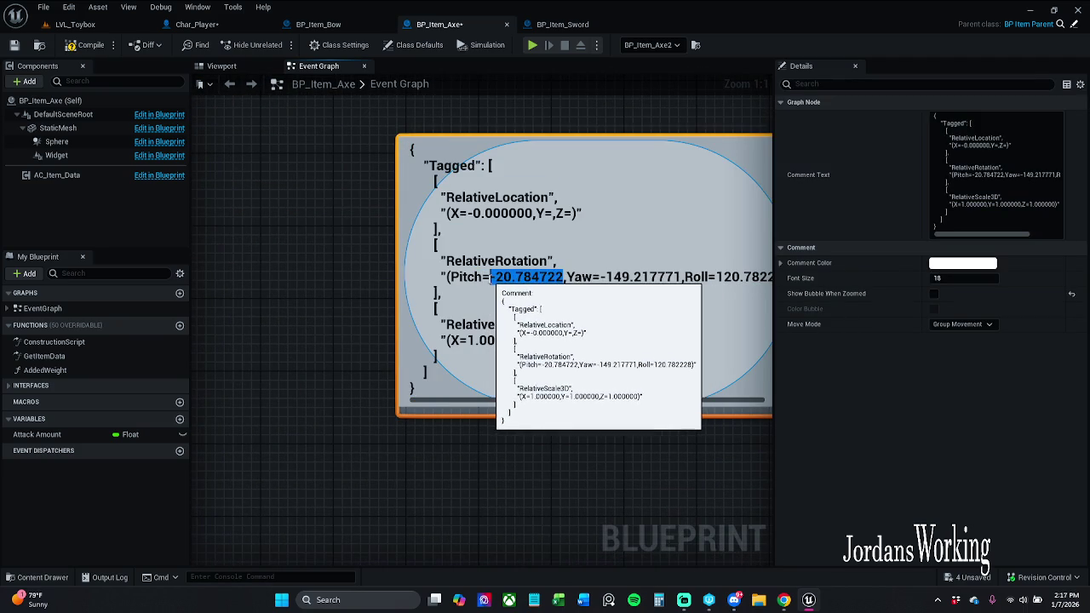
key(BackSpace)
key(Return)
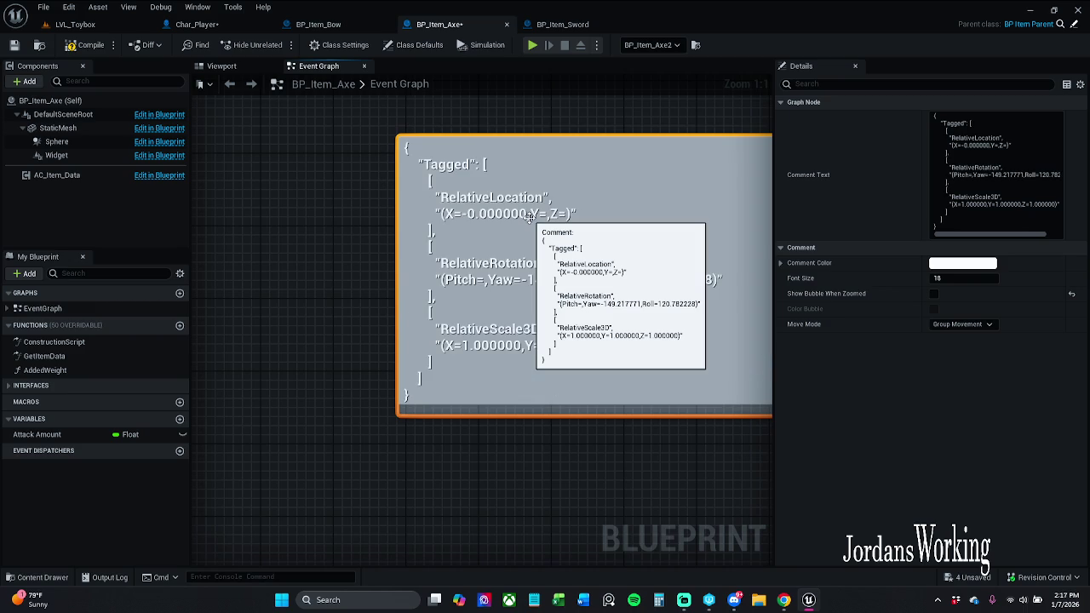
scroll(528, 218, down, 2)
drag(418, 175, 476, 272)
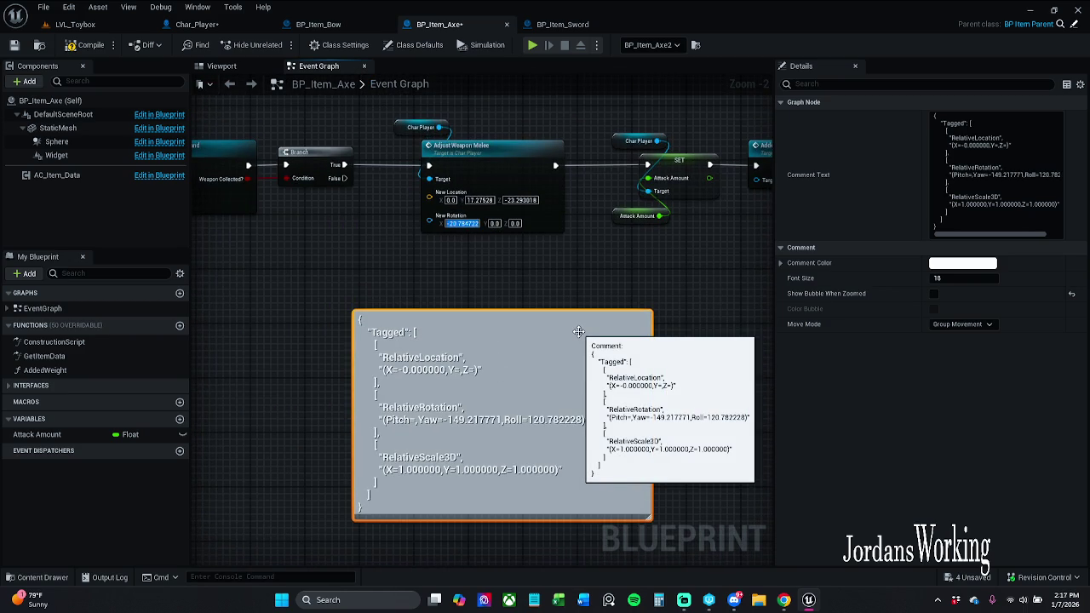
Move the Yaw value -149.217771 from the comment into New Rotation Y
double_click(514, 426)
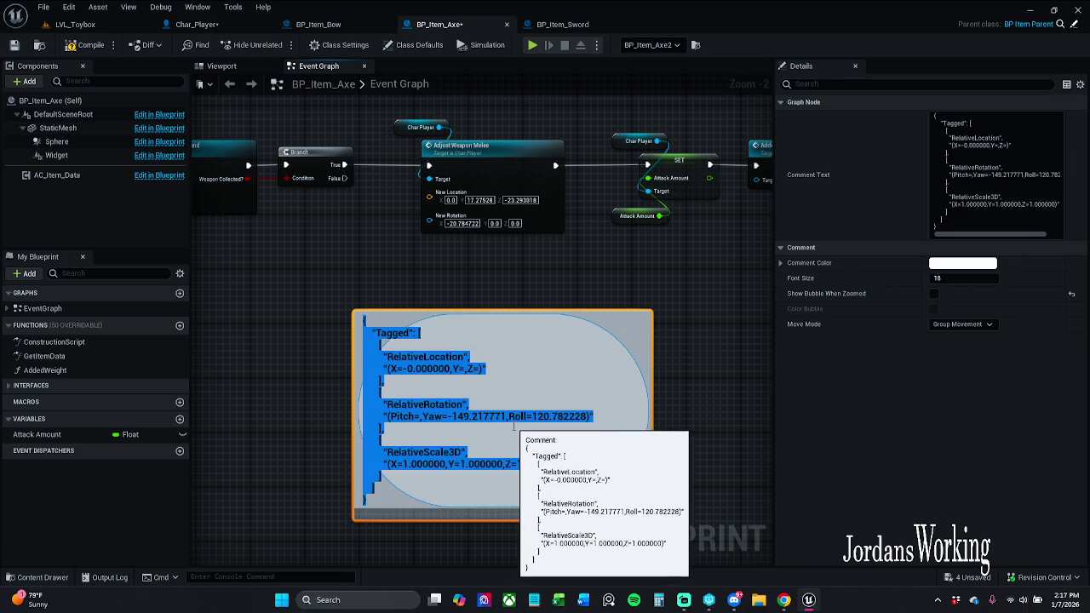
drag(505, 416, 448, 417)
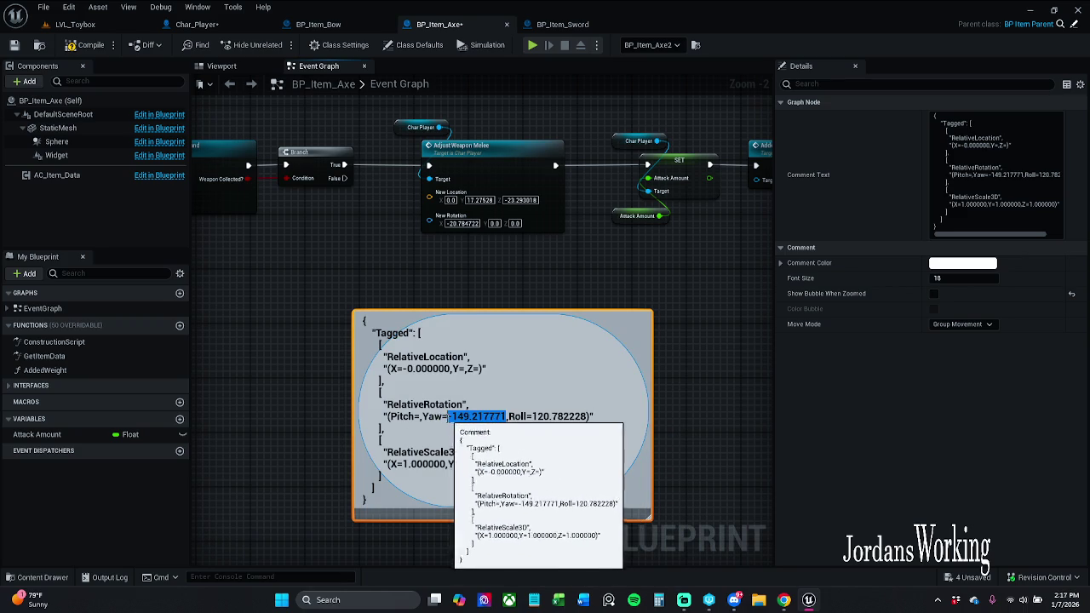
key(BackSpace)
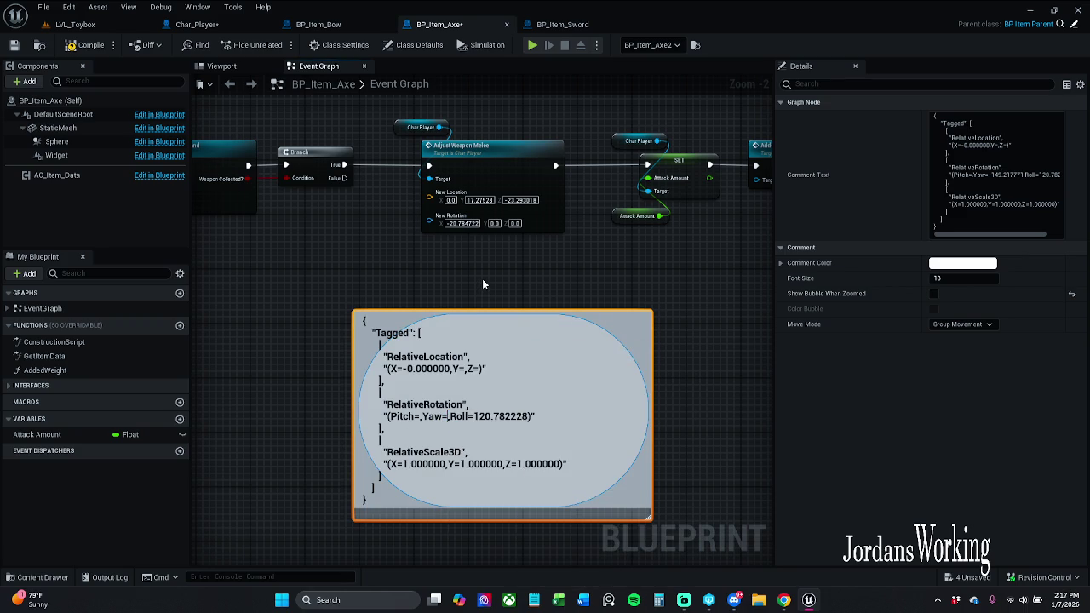
key(Return)
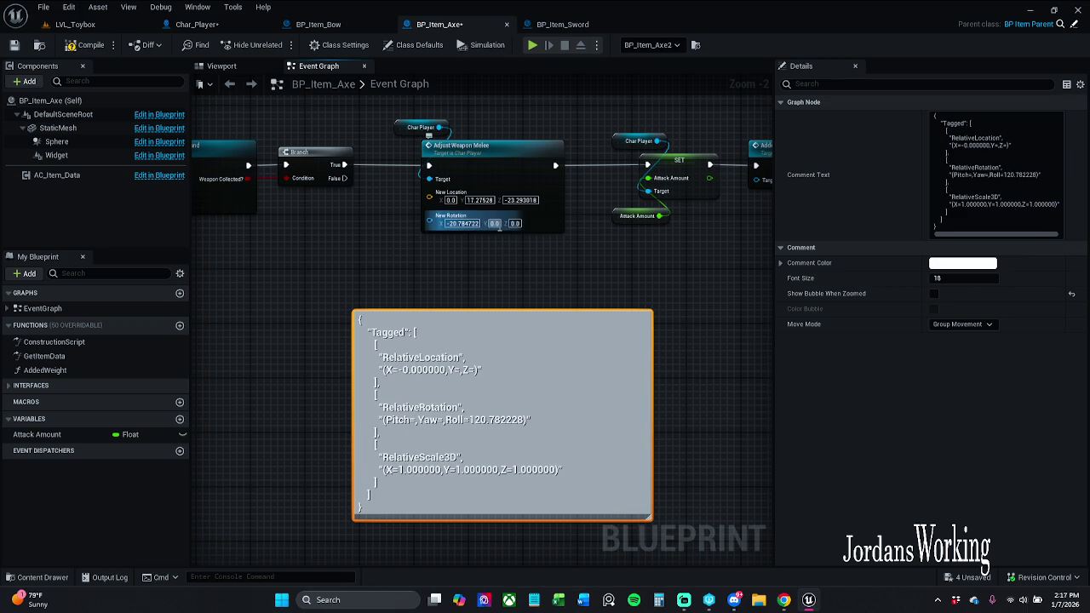
text(-149.217771)
key(Return)
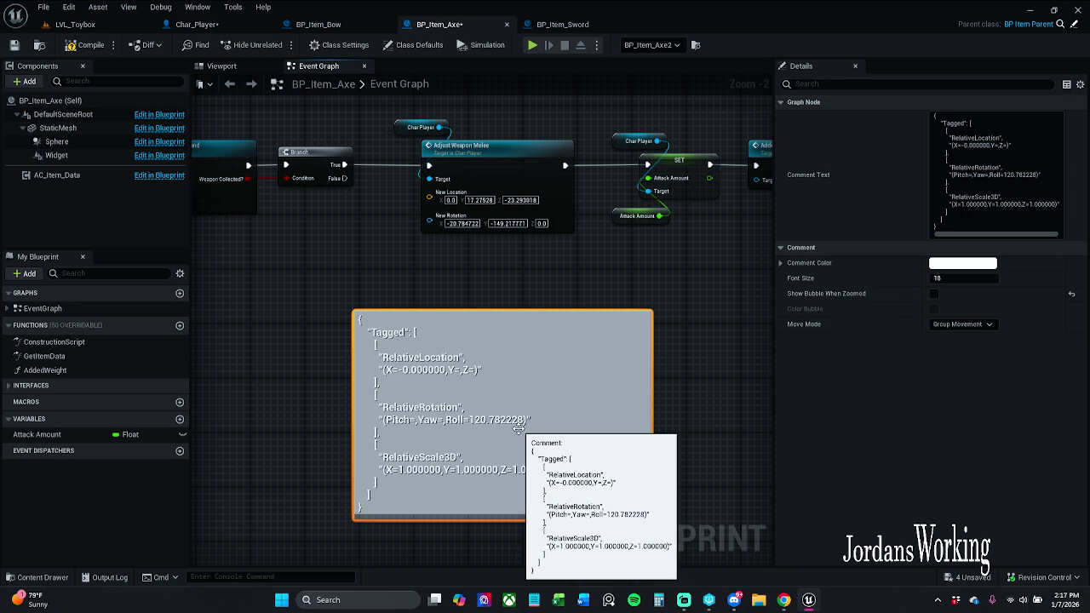
Move the Roll value 120.782228 from the comment into New Rotation Z
drag(530, 416, 470, 419)
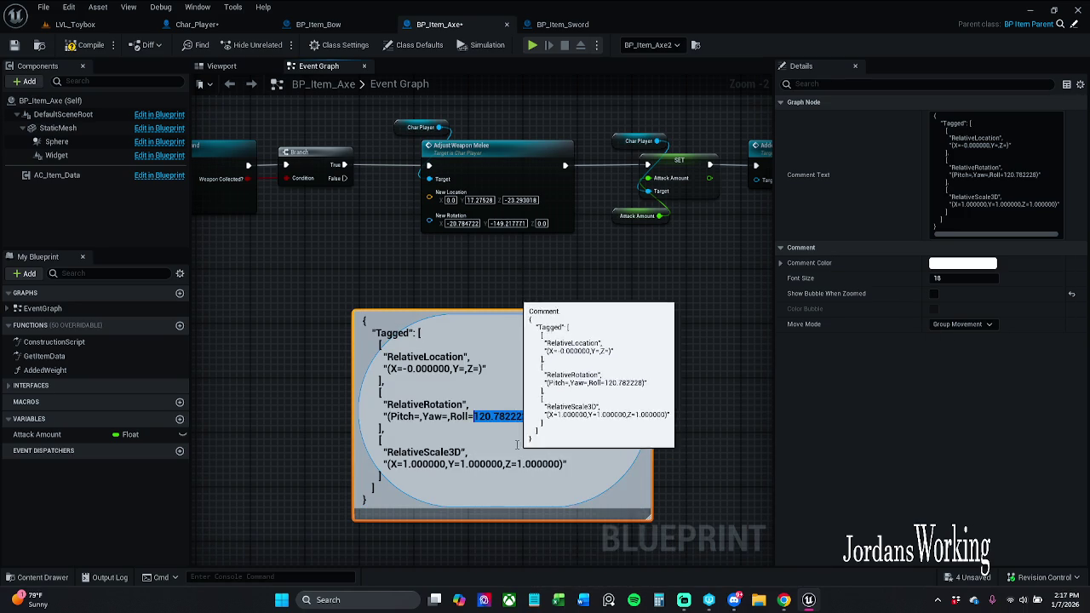
key(ctrl+x)
key(Return)
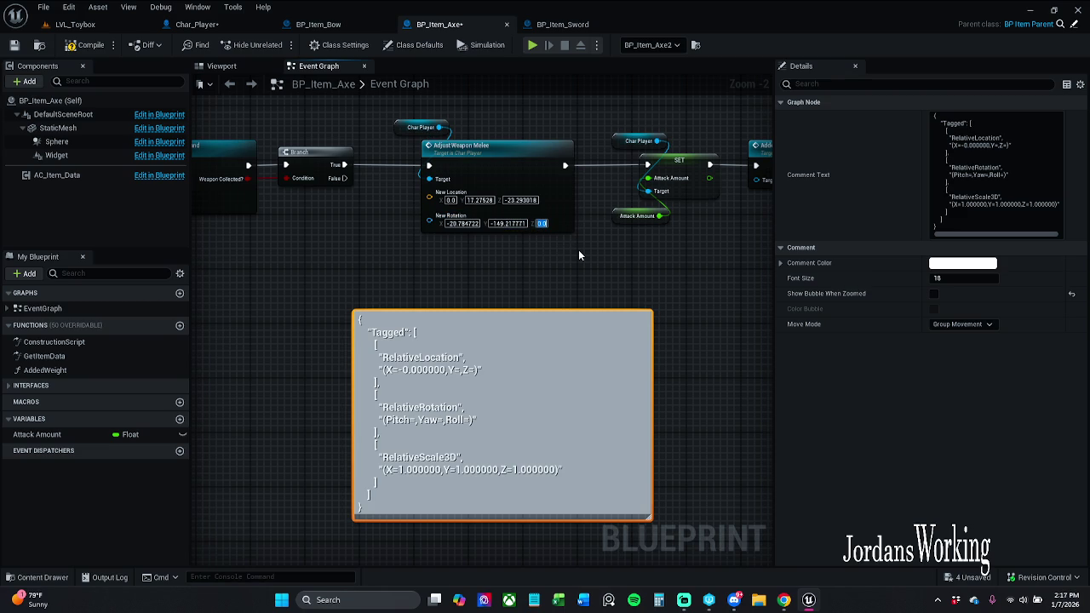
key(ctrl+v)
click(85, 45)
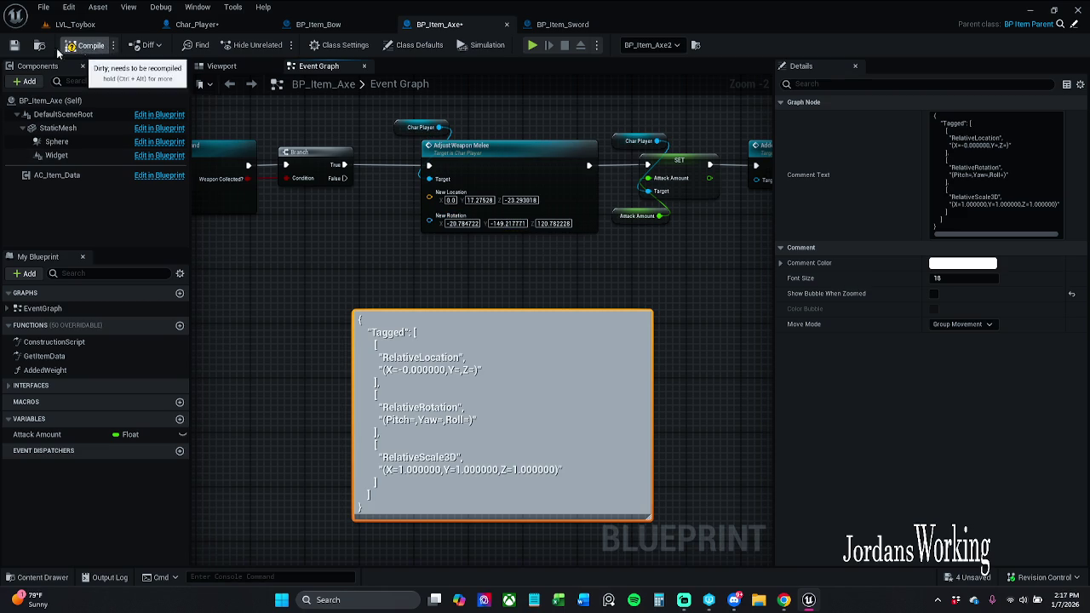
Save the axe blueprint and reset Char_Player's Mesh_Loc_HandR location, rotation and static mesh
click(15, 47)
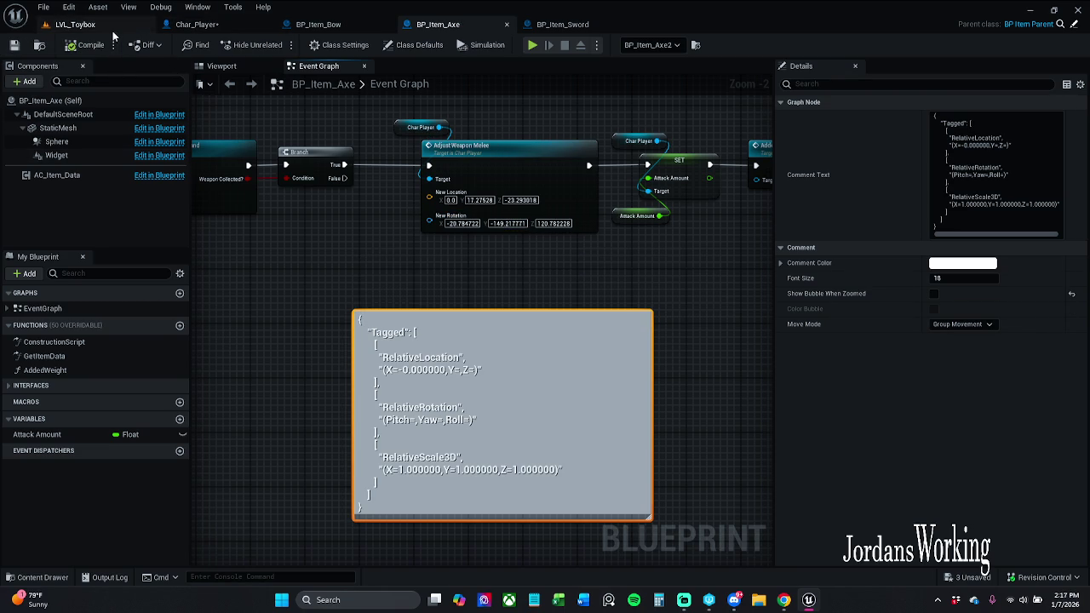
click(143, 25)
click(197, 24)
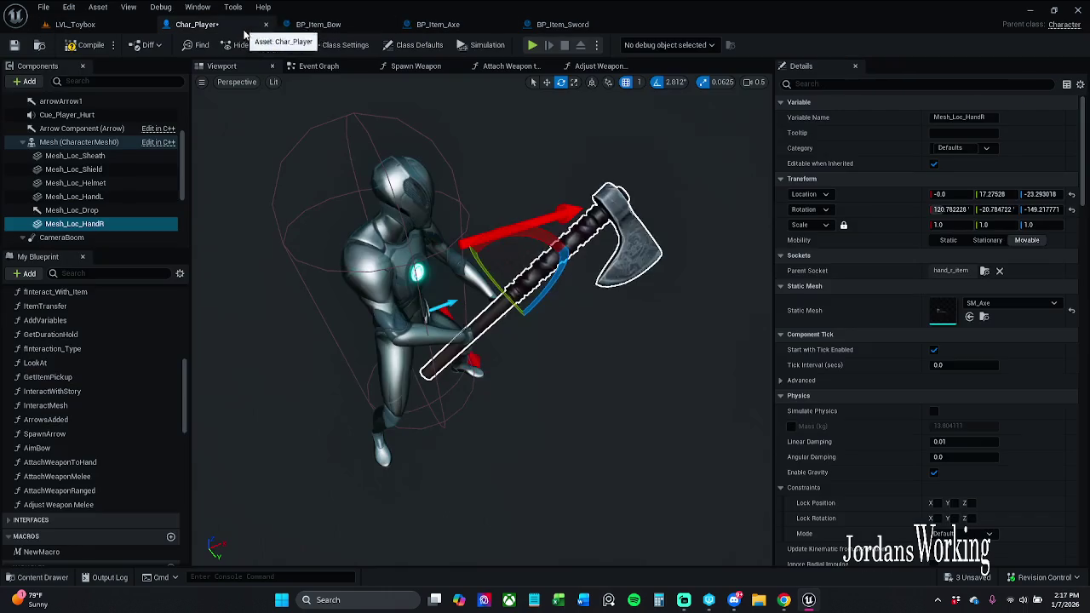
click(1071, 210)
click(1071, 194)
click(1072, 310)
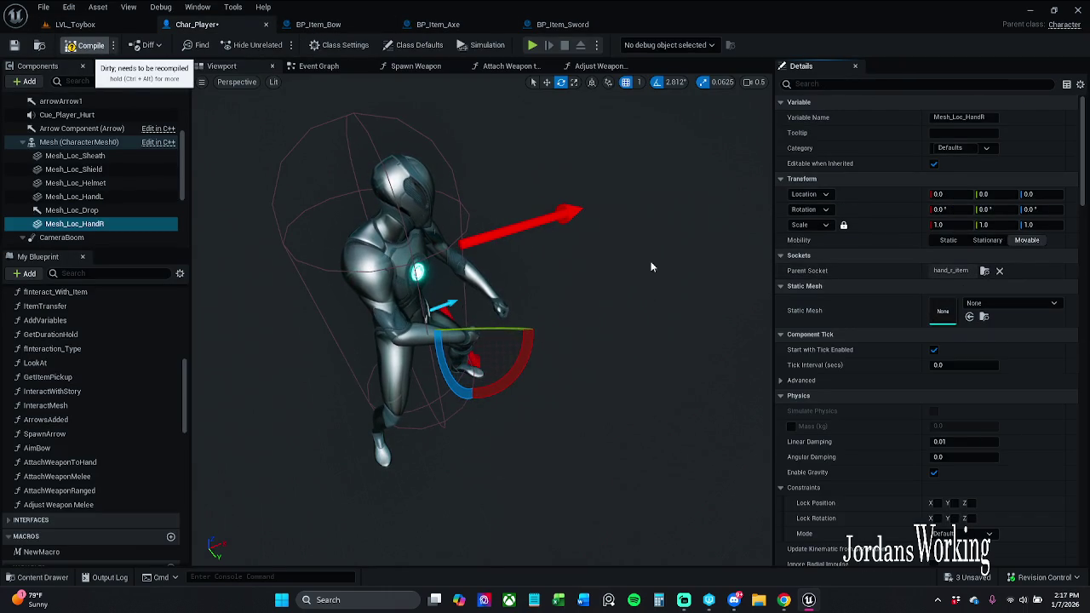
Preview SM_Axe on Mesh_Loc_HandR from around the character, then set the mesh back to None
click(1021, 306)
text(axe)
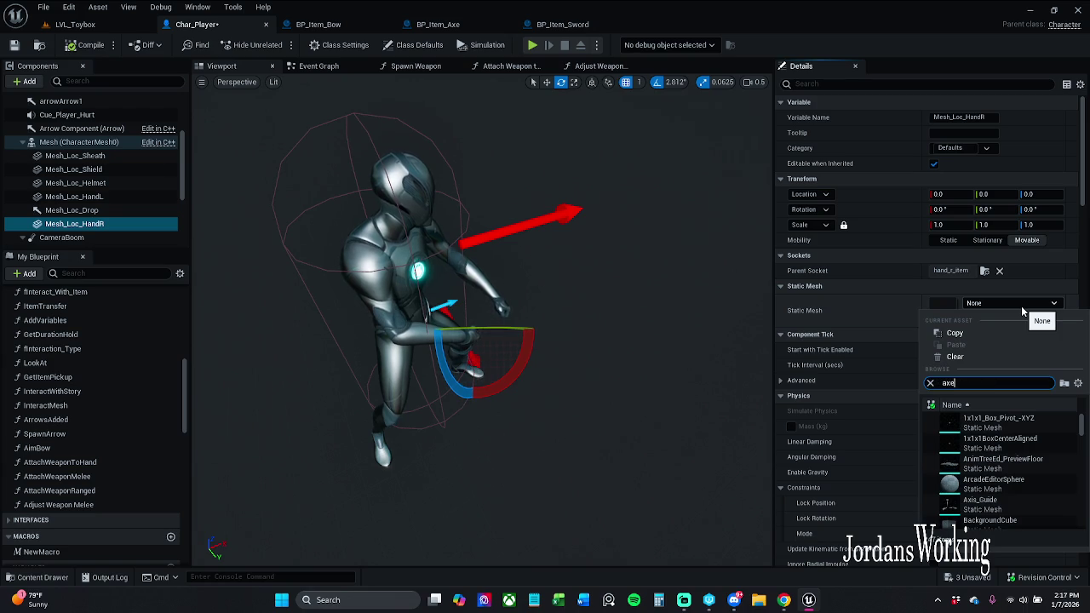
click(1027, 426)
scroll(571, 317, up, 3)
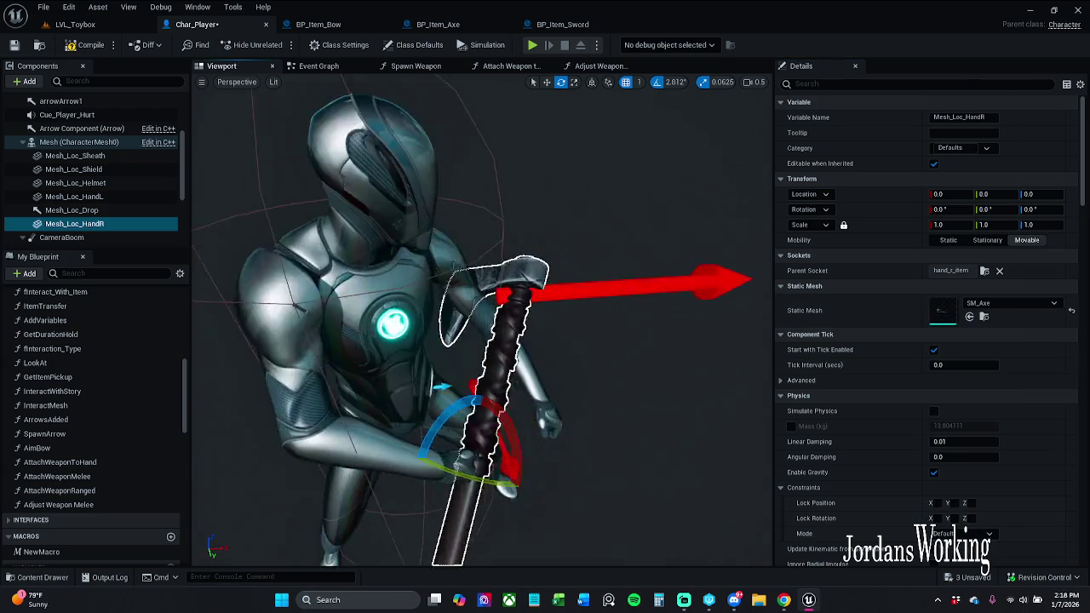
drag(570, 317, 366, 327)
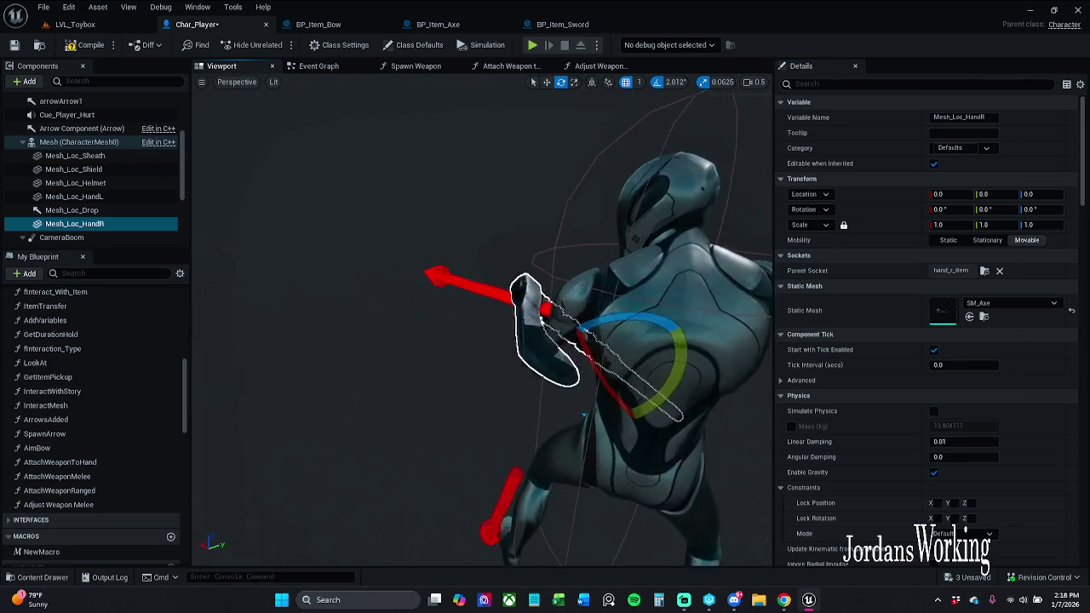
scroll(545, 324, down, 5)
click(1071, 312)
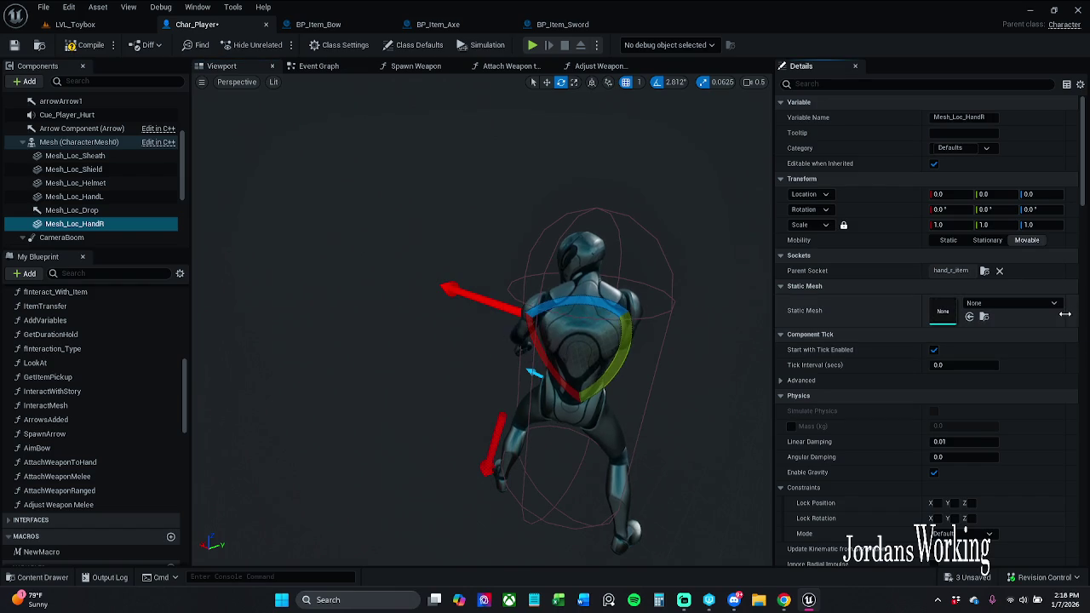
click(99, 31)
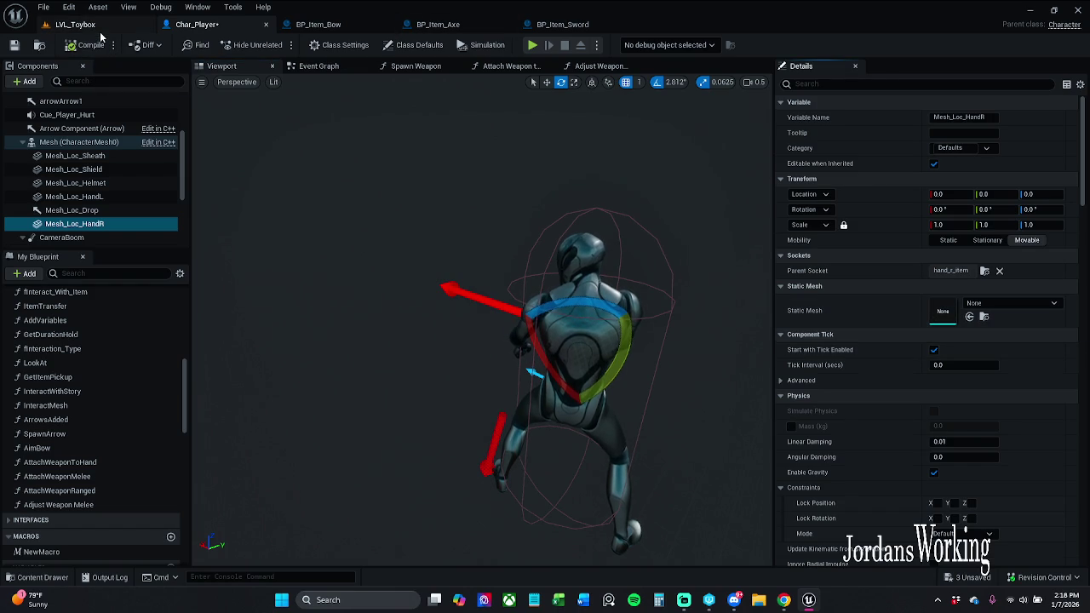
Play-test the level, walking the character to check the axe grip, then stop
click(280, 46)
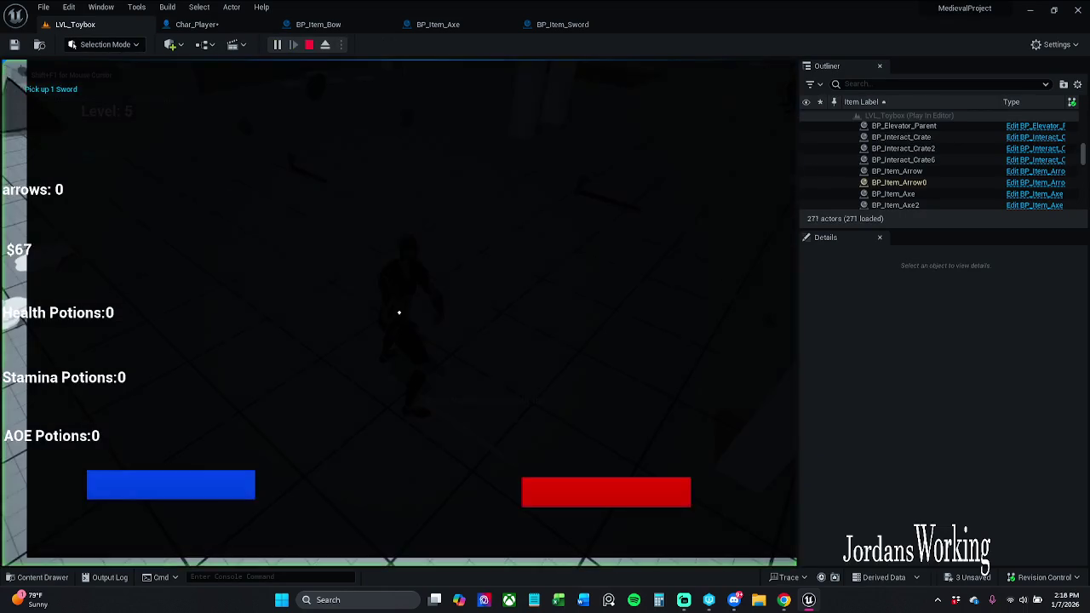
key(w)
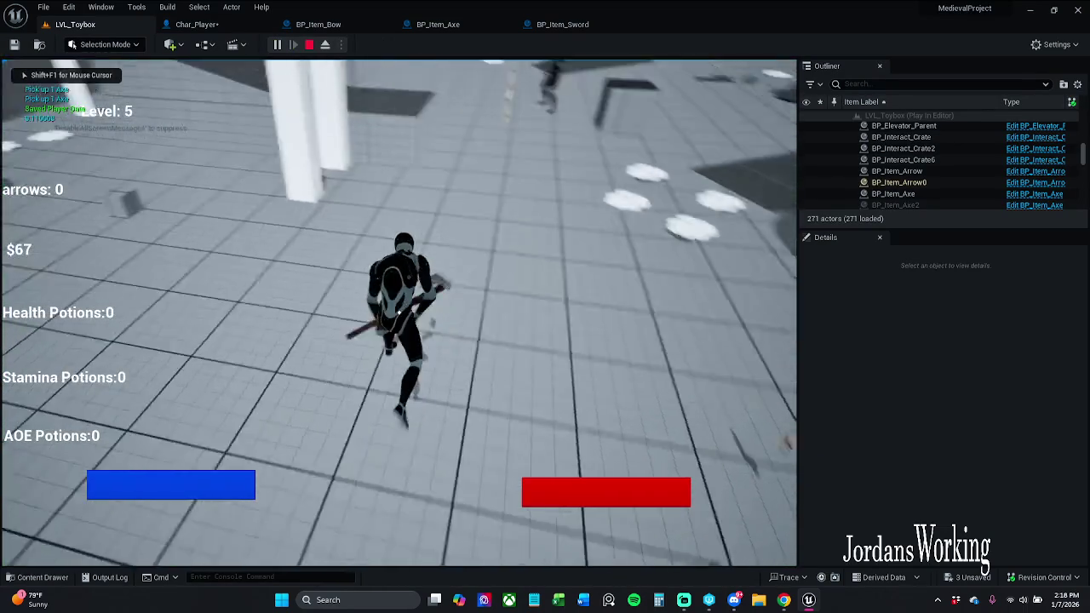
key(w)
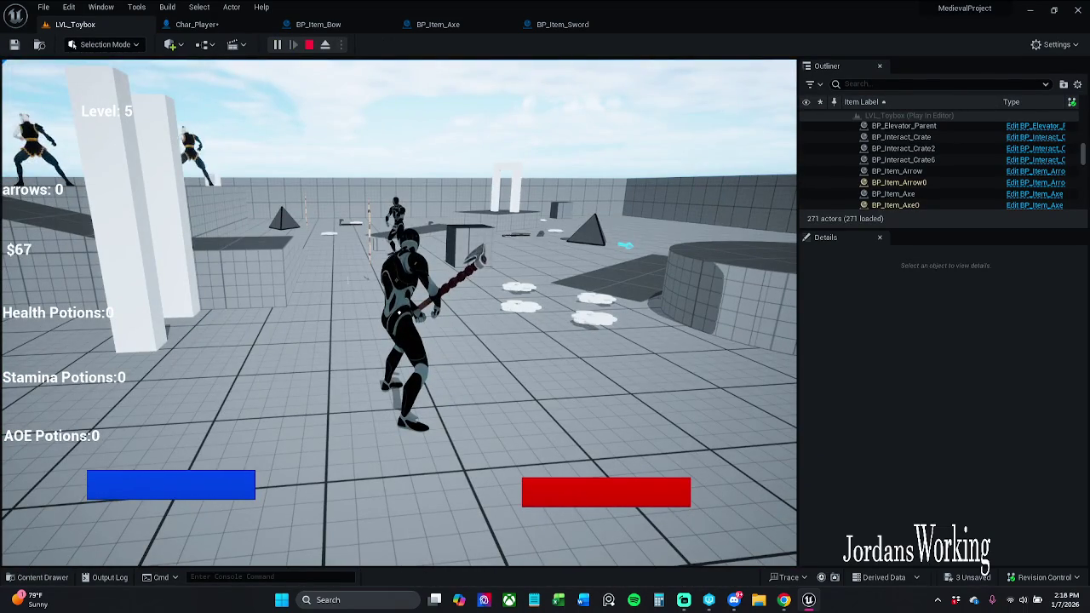
key(Escape)
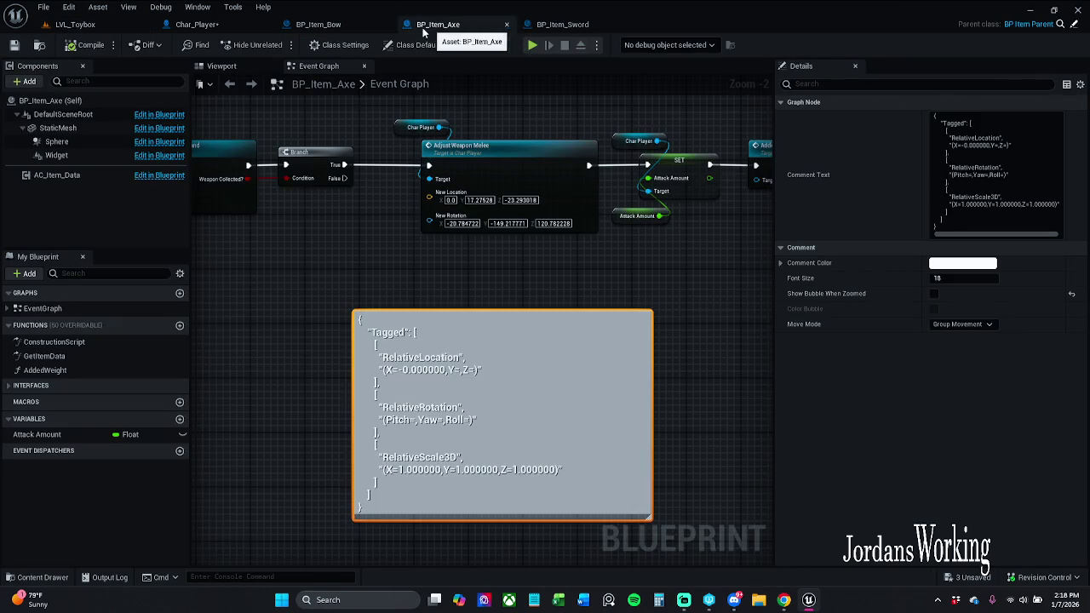
Close the Char_Player blueprint tab, leaving BP_Item_Sword's event graph showing
middle_click(197, 26)
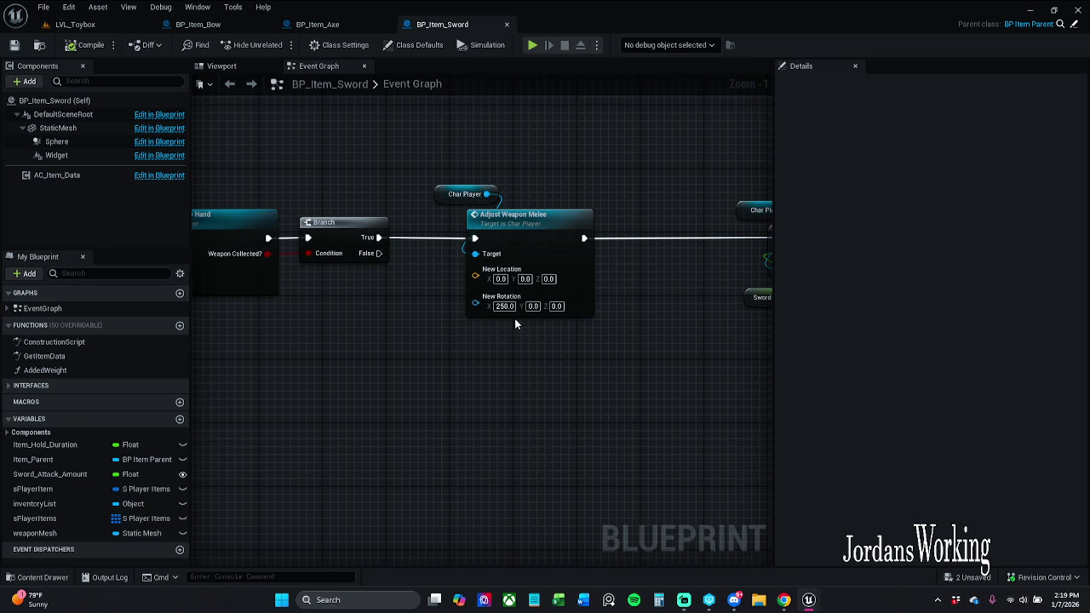
In BP_Item_Axe's event graph, enter 1.3 as the Adjust Weapon Melee node's New Location X
click(323, 23)
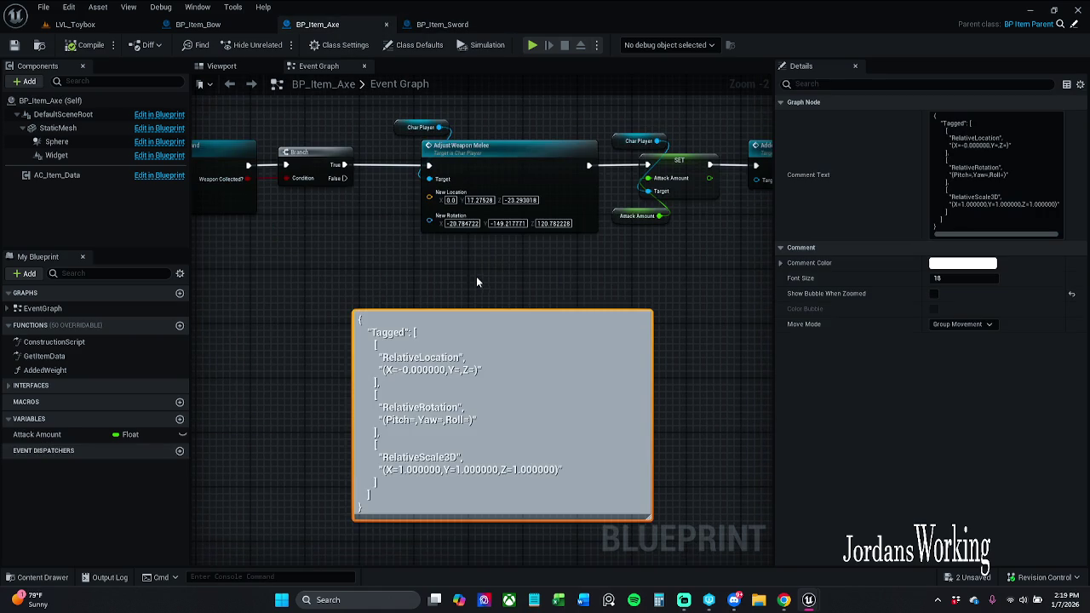
scroll(477, 259, up, 2)
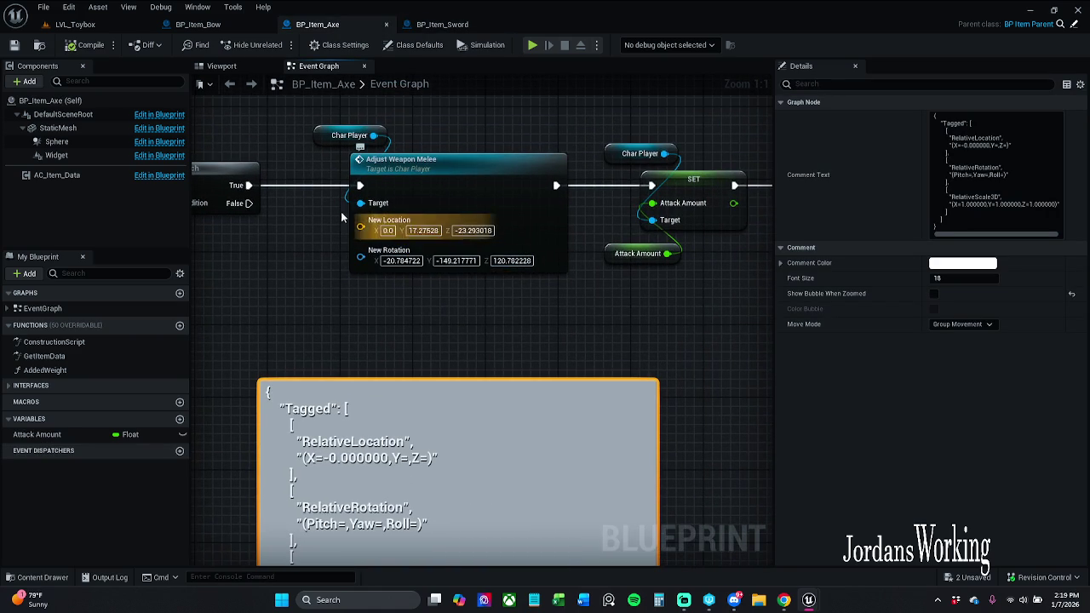
click(388, 231)
key(Return)
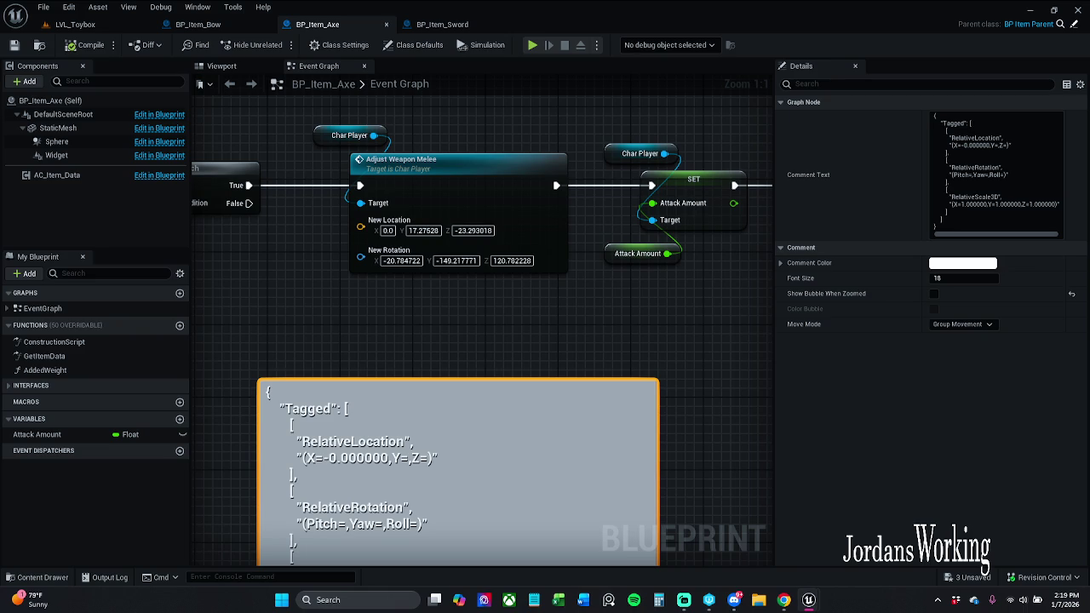
click(389, 231)
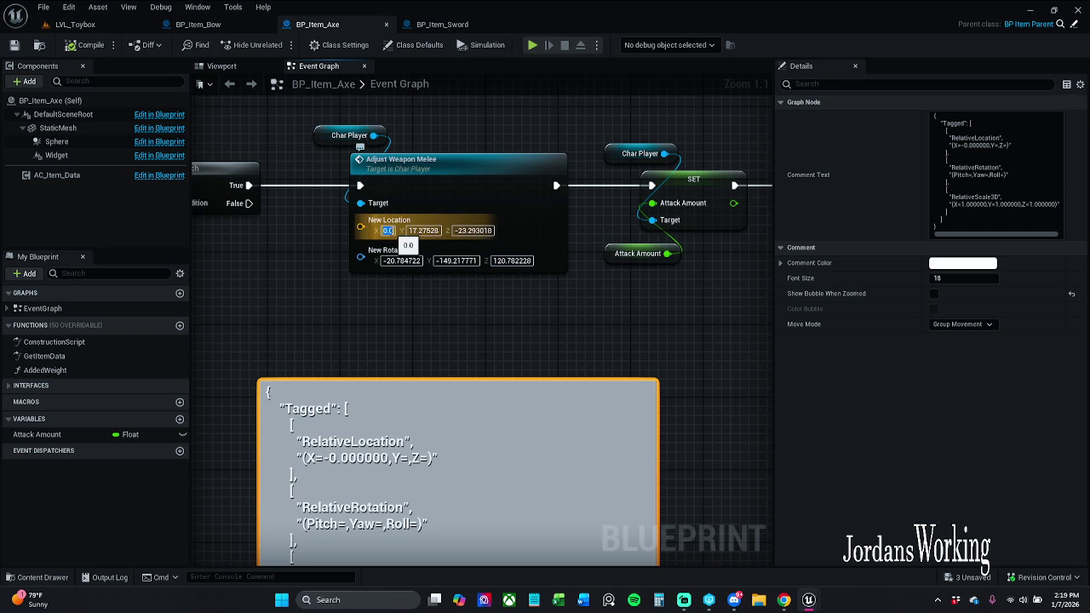
text(1.3)
key(Return)
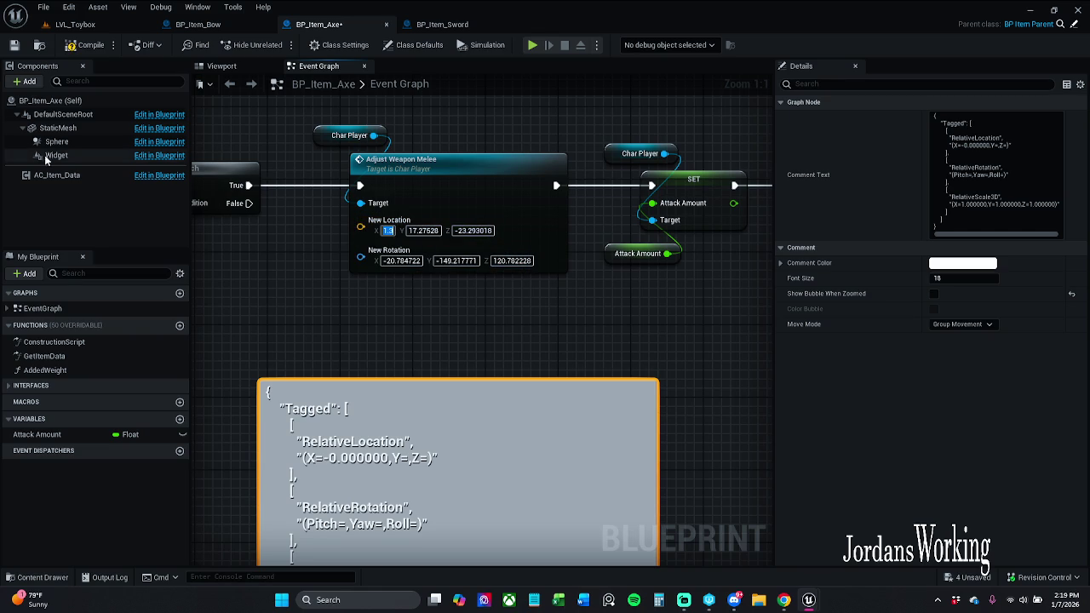